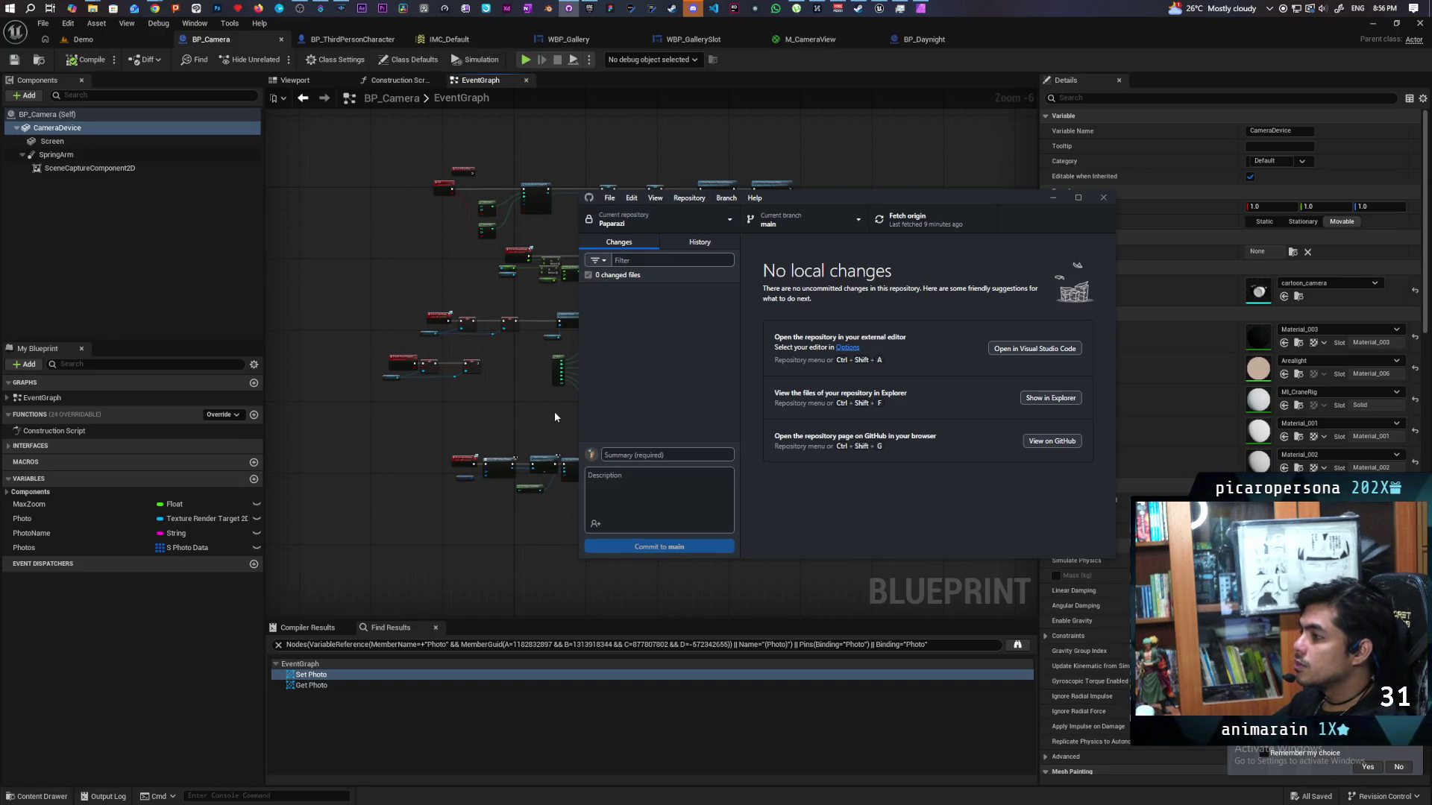
# - Confirm the Paparazi repository has no local changes, then return to Unreal's Demo level
pyautogui.moveTo(918, 195)
pyautogui.mouseDown()
pyautogui.moveTo(629, 154)
pyautogui.moveTo(664, 156)
pyautogui.mouseUp()
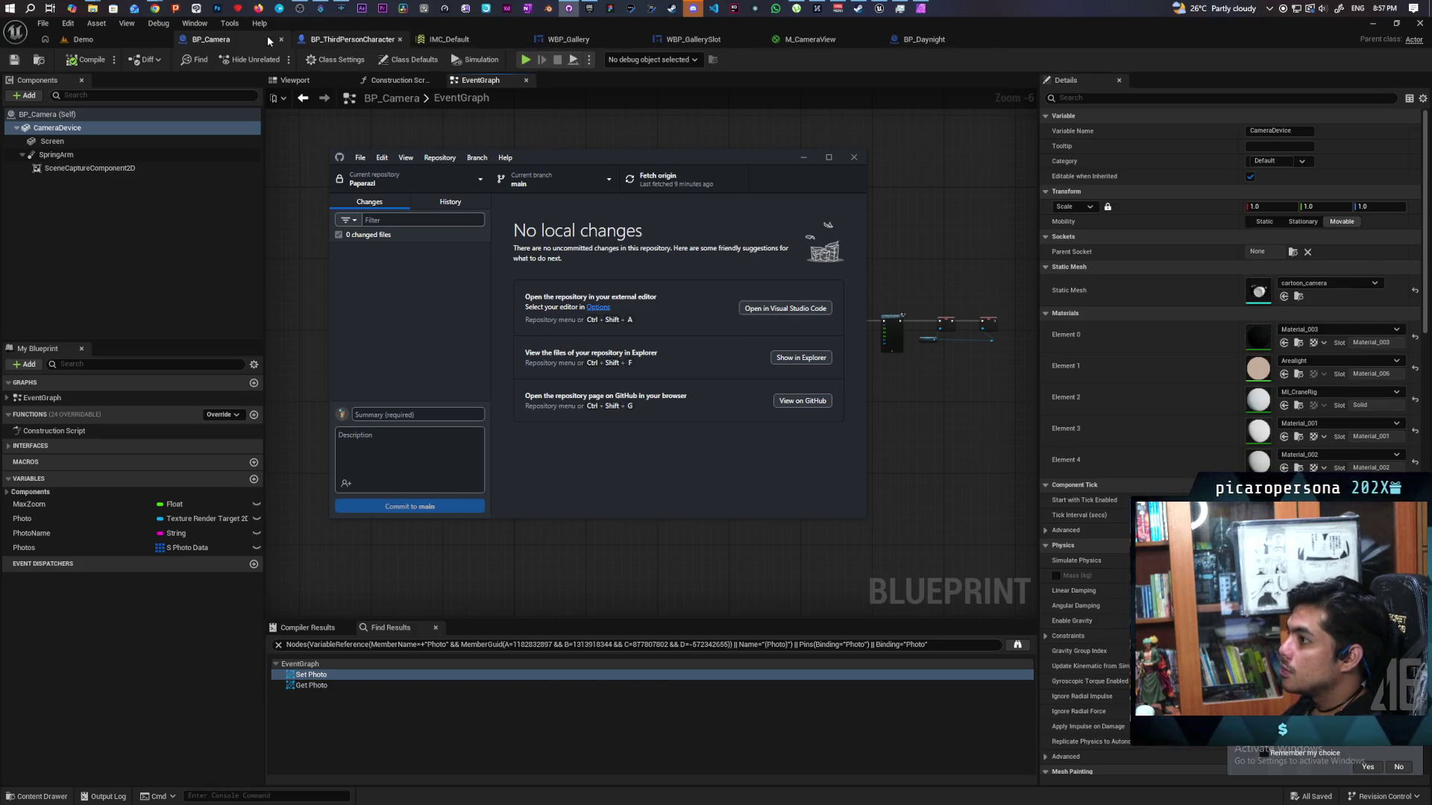
pyautogui.click(240, 38)
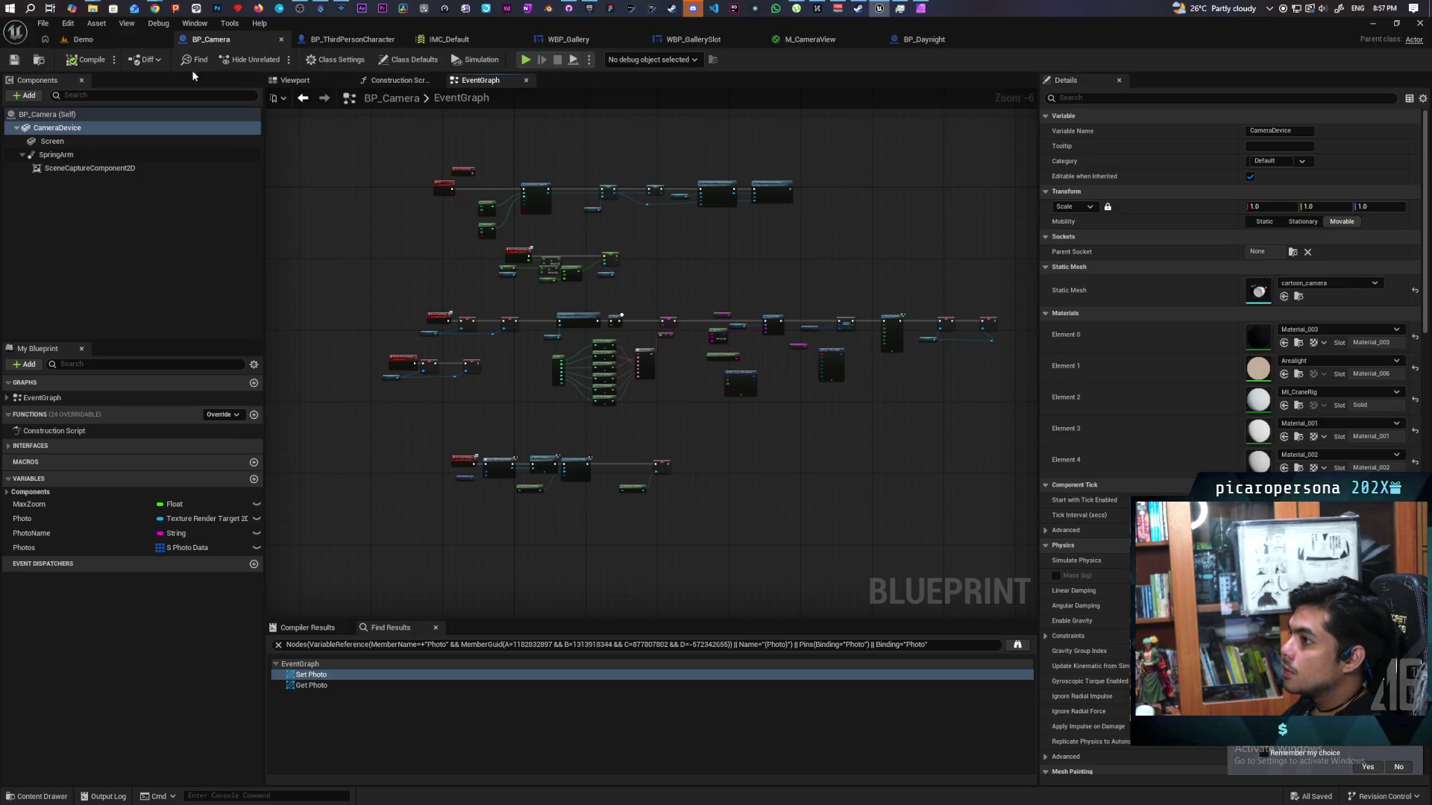
pyautogui.click(121, 37)
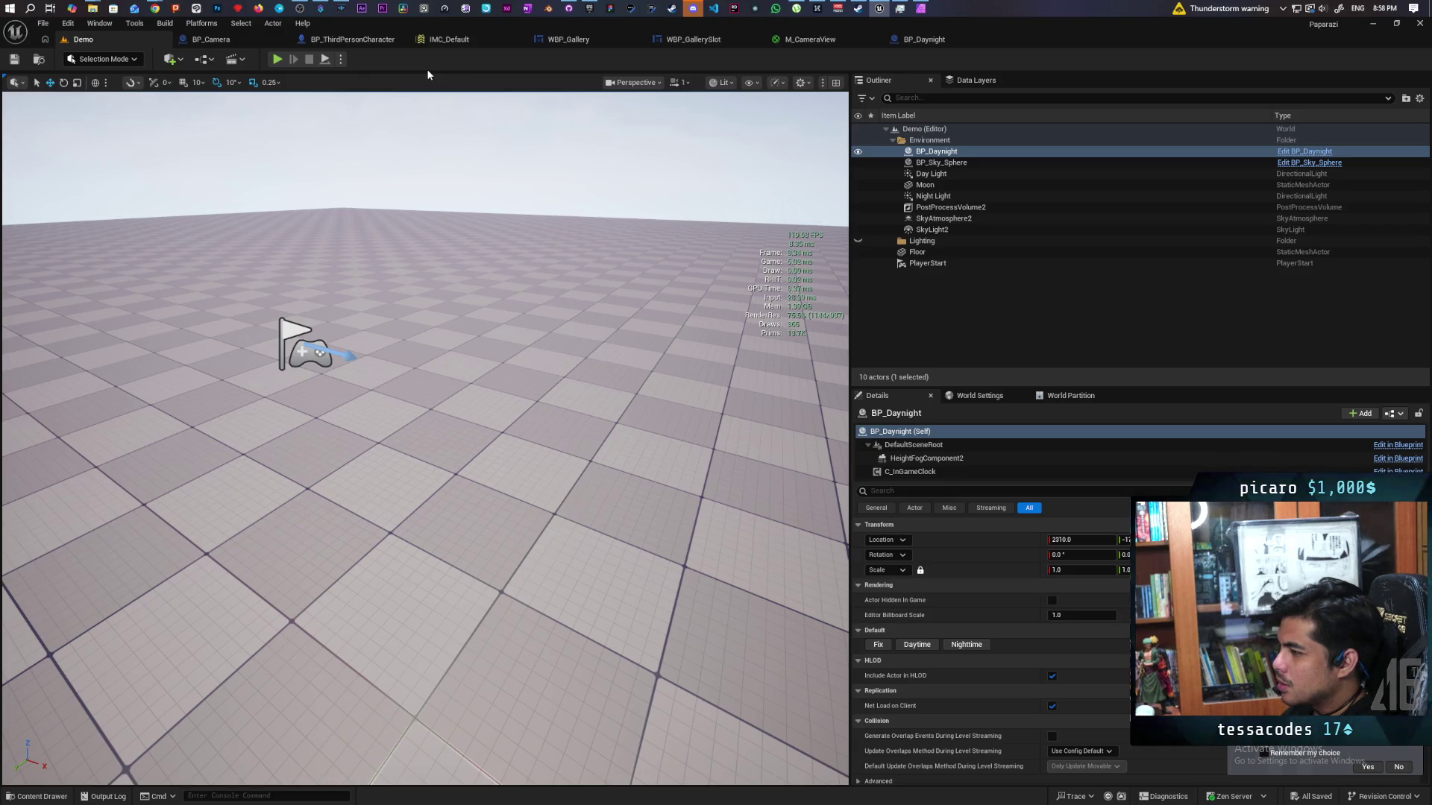
pyautogui.moveTo(438, 192); pyautogui.dragTo(437, 192)
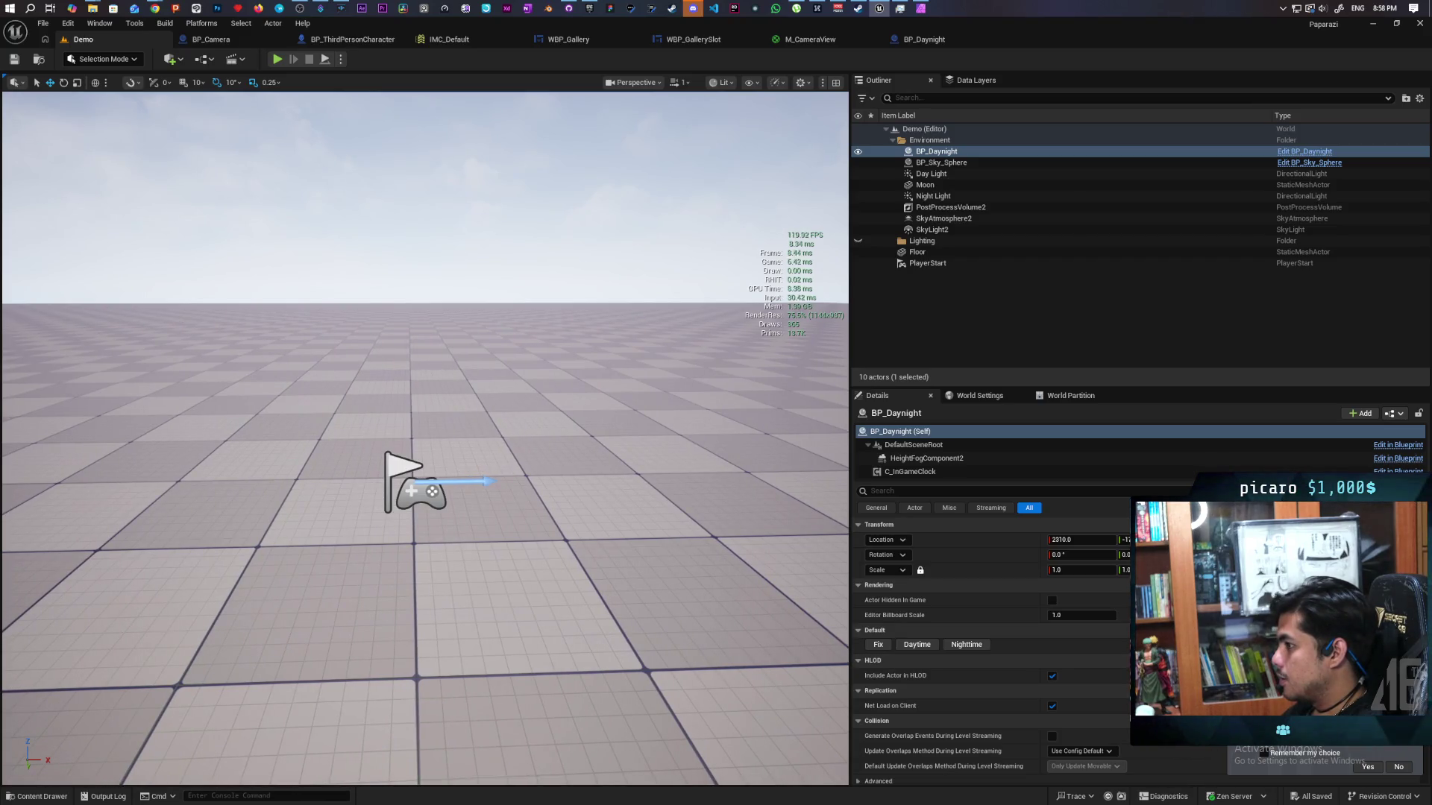
pyautogui.moveTo(438, 191); pyautogui.dragTo(437, 192)
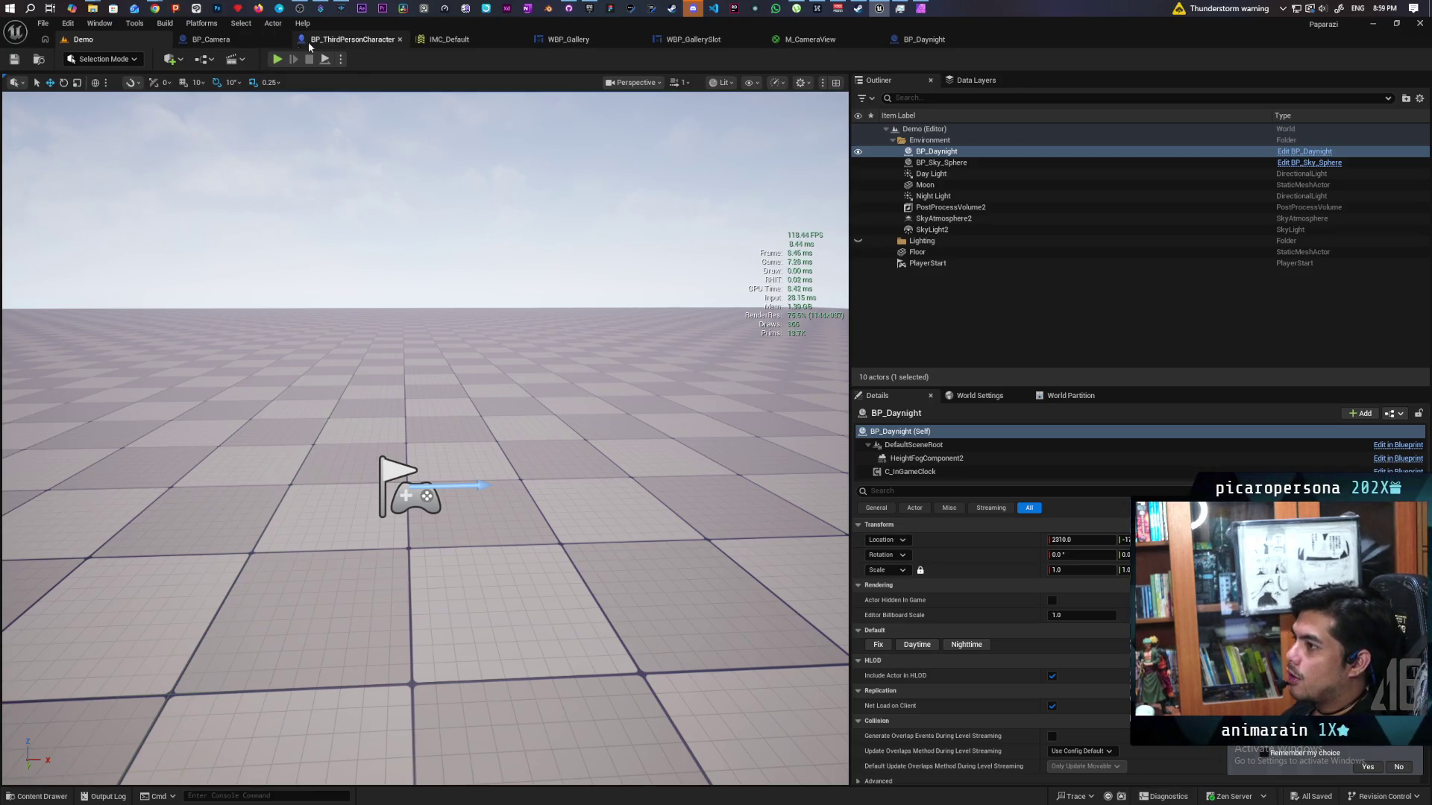
pyautogui.click(343, 39)
# - Open BP_ThirdPersonCharacter's Aim function graph and add a Camera Boom reference node to it
pyautogui.scroll(-1, 656, 302)
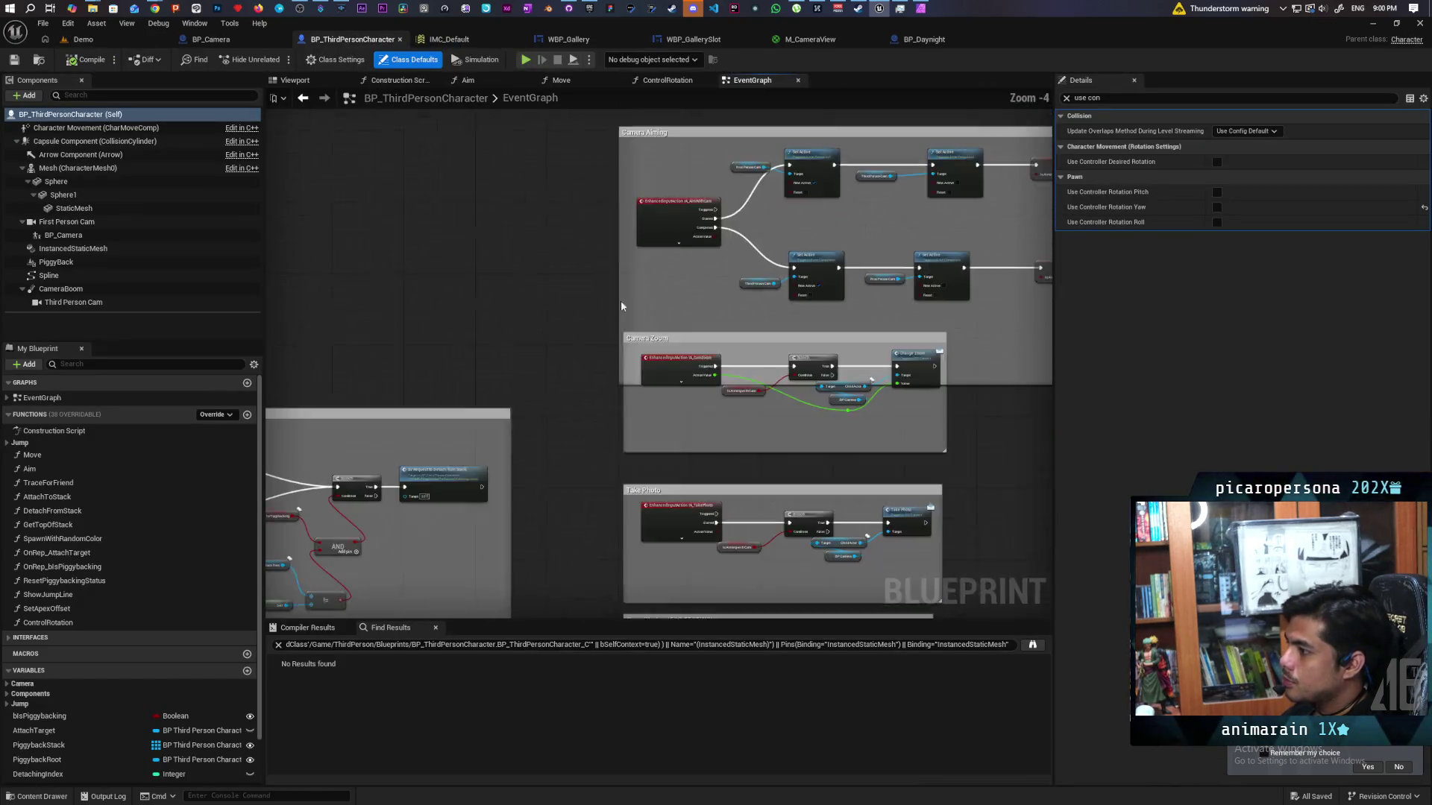
pyautogui.moveTo(621, 300)
pyautogui.mouseDown()
pyautogui.moveTo(696, 265)
pyautogui.moveTo(840, 378)
pyautogui.moveTo(783, 313)
pyautogui.moveTo(667, 243)
pyautogui.mouseUp()
pyautogui.scroll(2, 667, 243)
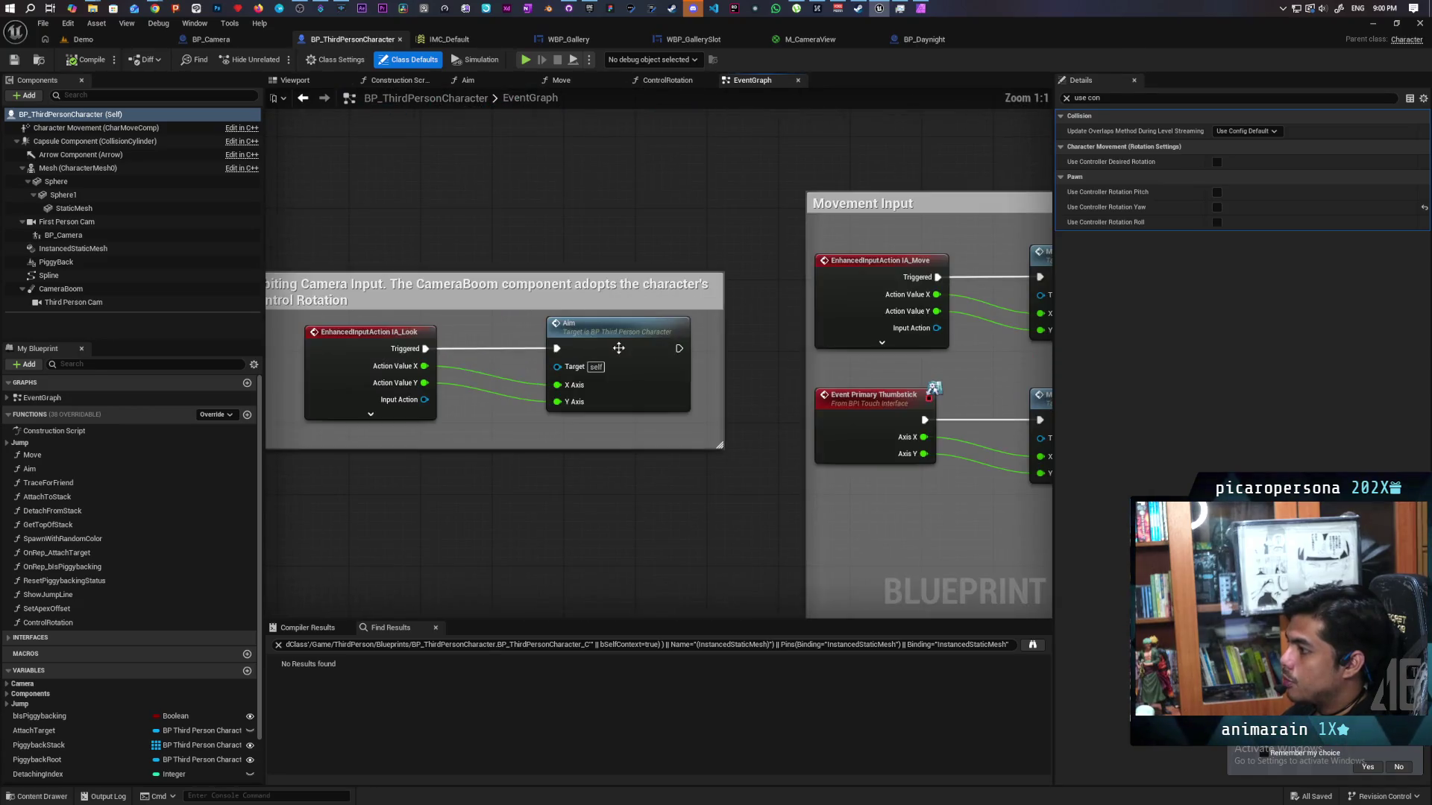
pyautogui.doubleClick(620, 358)
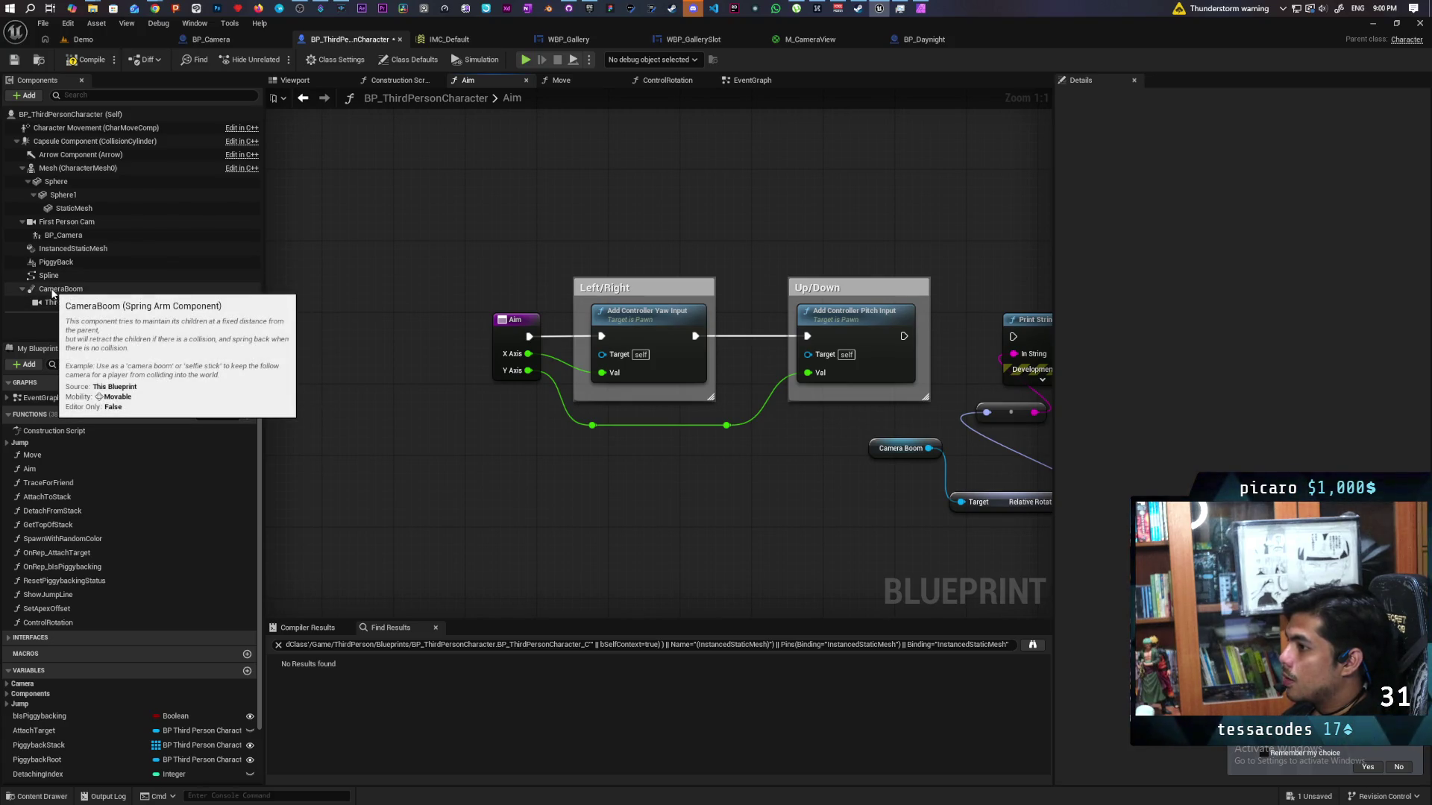
pyautogui.moveTo(53, 293)
pyautogui.mouseDown()
pyautogui.moveTo(597, 231)
pyautogui.moveTo(457, 184)
pyautogui.moveTo(672, 190)
pyautogui.moveTo(656, 178)
pyautogui.mouseUp()
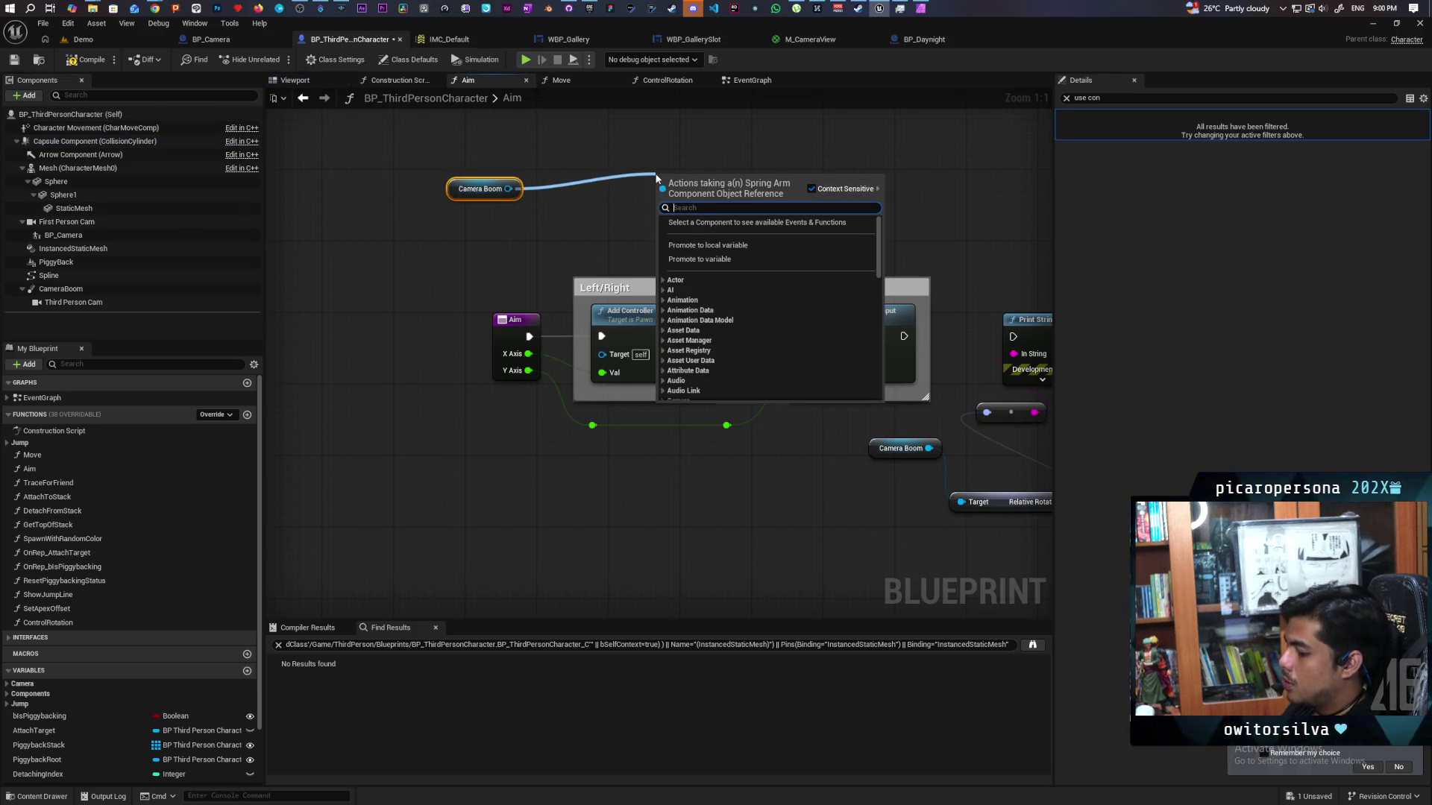
# - Add an Add Local Rotation node on Camera Boom, wiring X Axis to Yaw, Y Axis to Pitch, and Aim's exec
pyautogui.write('add rota')
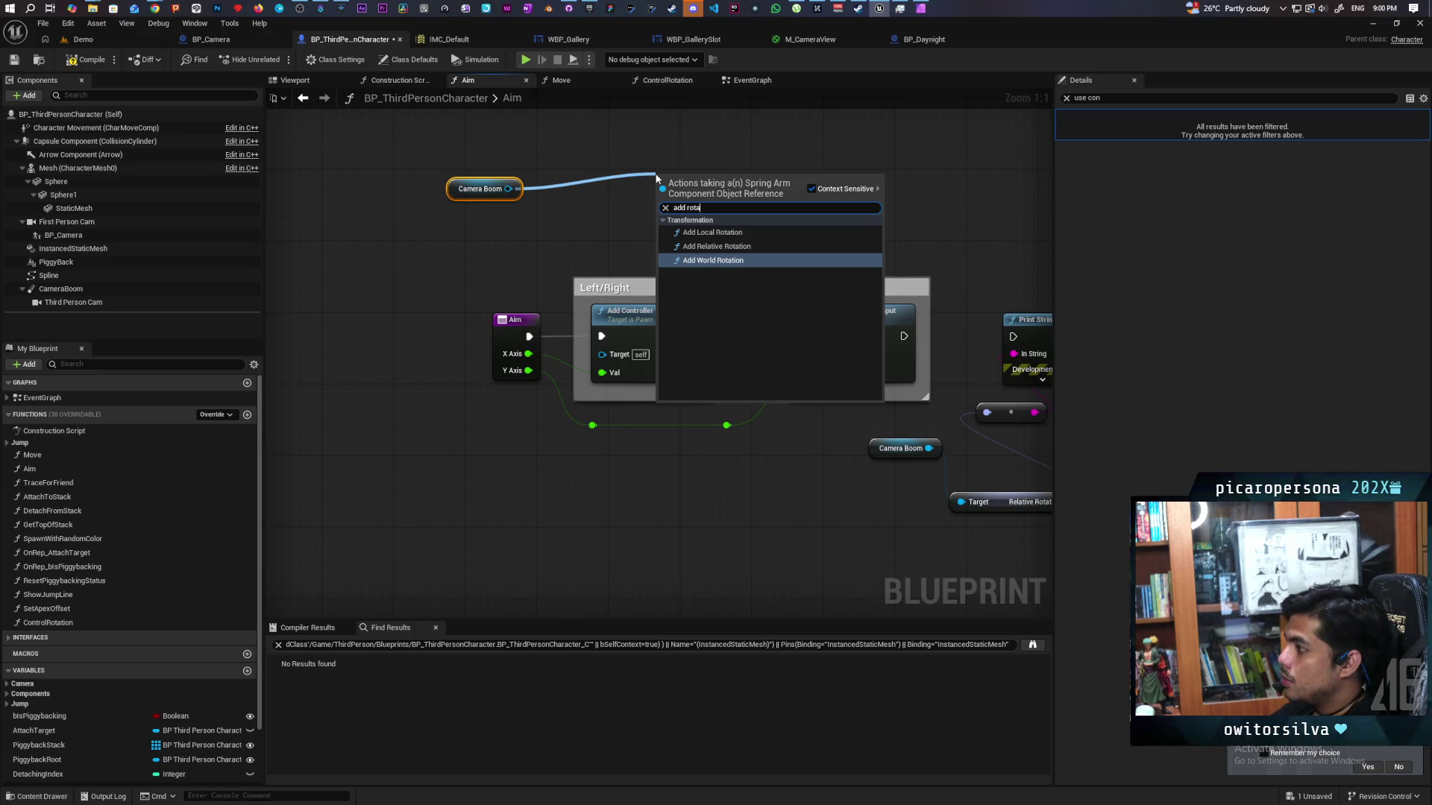
pyautogui.click(755, 235)
pyautogui.moveTo(752, 205)
pyautogui.mouseDown()
pyautogui.moveTo(832, 180)
pyautogui.moveTo(800, 194)
pyautogui.moveTo(795, 176)
pyautogui.mouseUp()
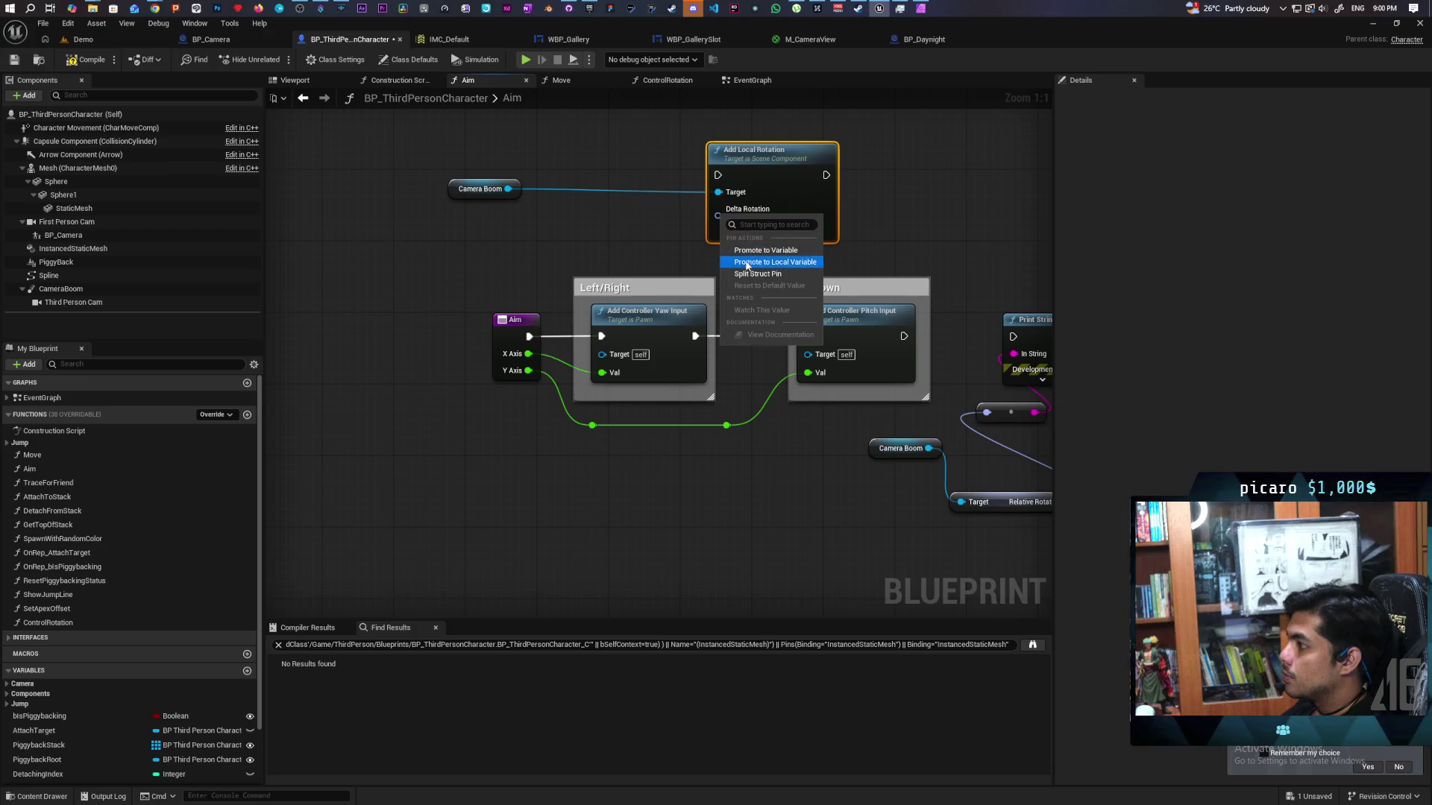
pyautogui.moveTo(771, 171)
pyautogui.mouseDown()
pyautogui.moveTo(780, 136)
pyautogui.moveTo(763, 137)
pyautogui.mouseUp()
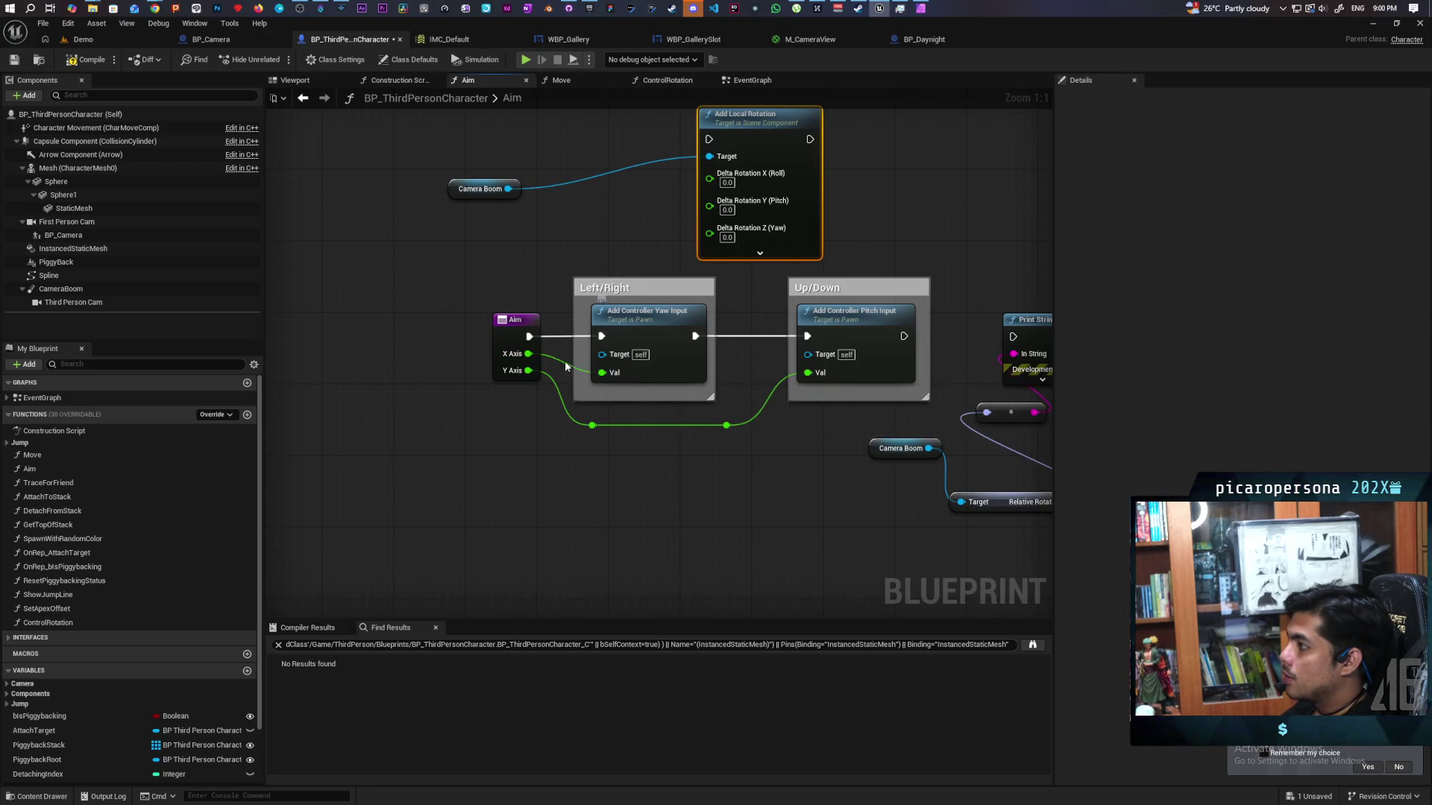
pyautogui.moveTo(529, 355)
pyautogui.mouseDown()
pyautogui.moveTo(704, 250)
pyautogui.moveTo(709, 228)
pyautogui.mouseUp()
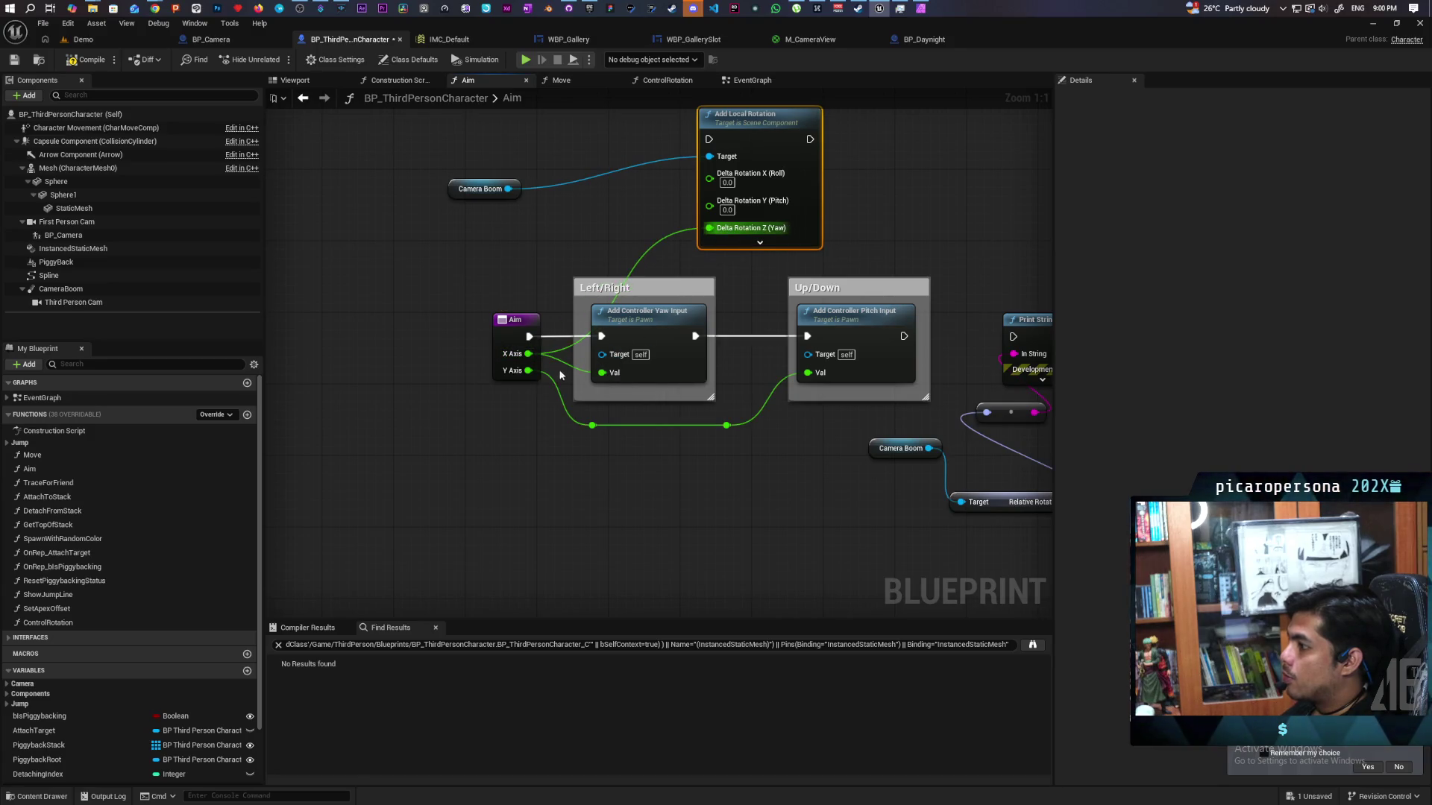
pyautogui.moveTo(528, 371); pyautogui.dragTo(709, 200)
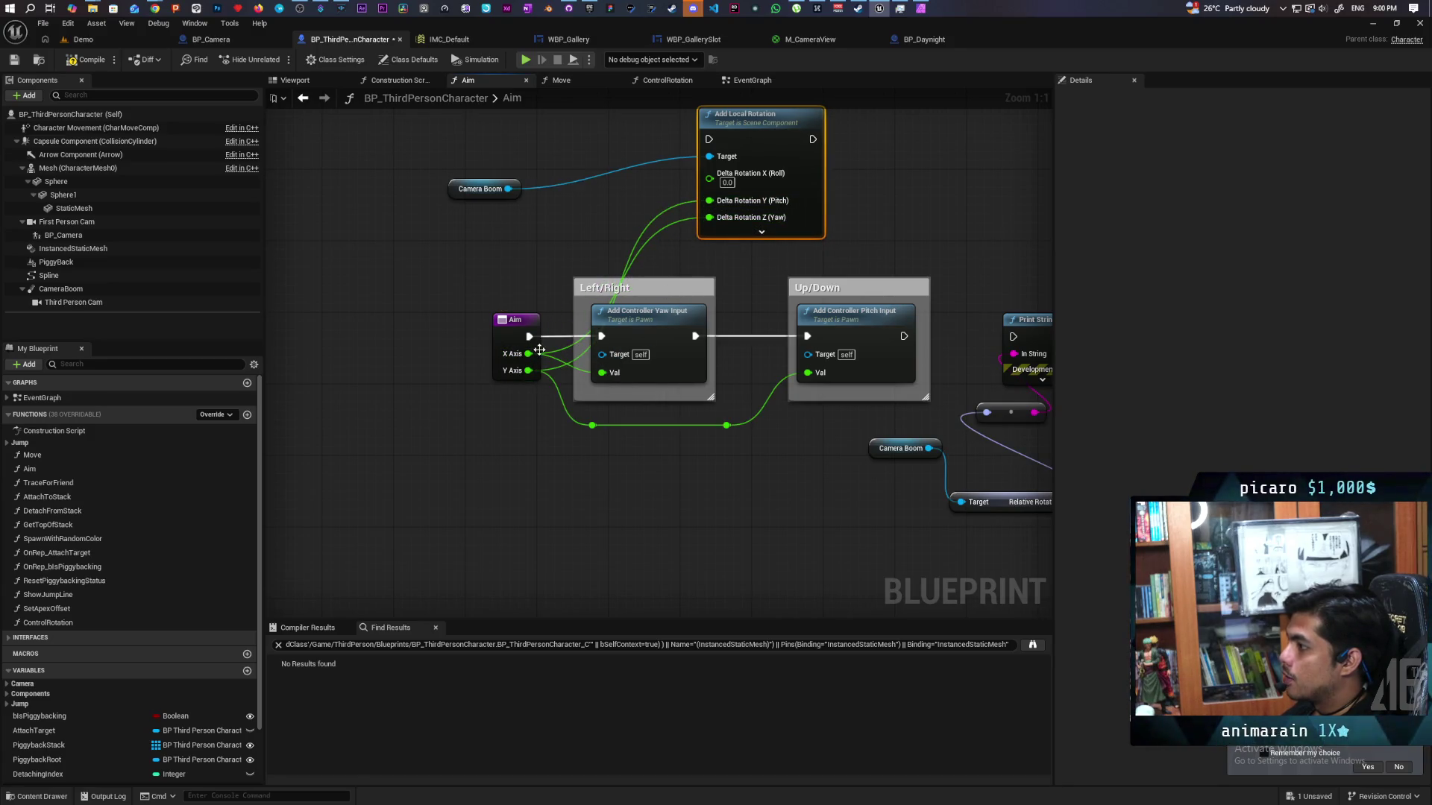
pyautogui.moveTo(529, 337)
pyautogui.mouseDown()
pyautogui.moveTo(703, 124)
pyautogui.moveTo(709, 140)
pyautogui.mouseUp()
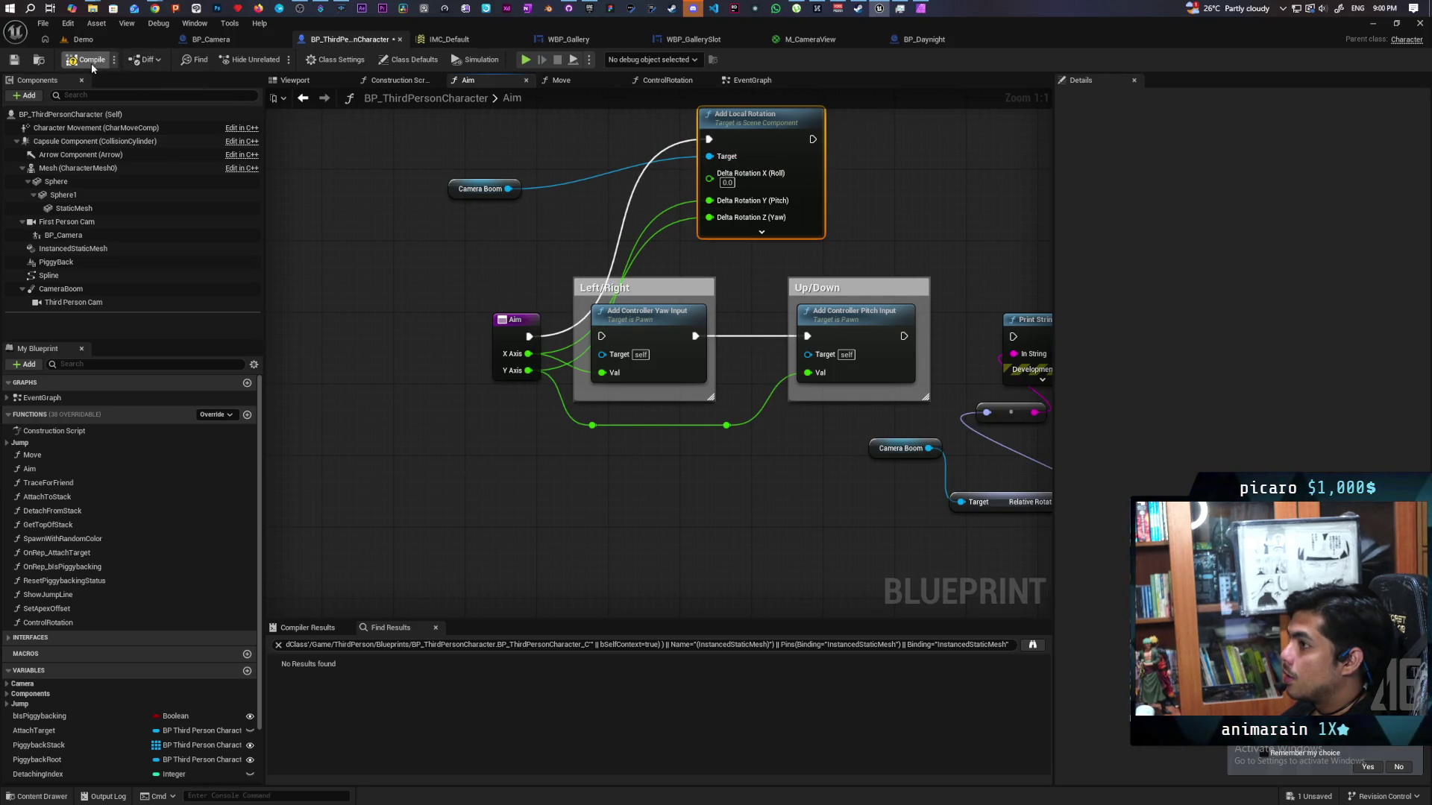
# - Compile the character blueprint and start a play test of the Demo level
pyautogui.hotkey('ctrl', 's')
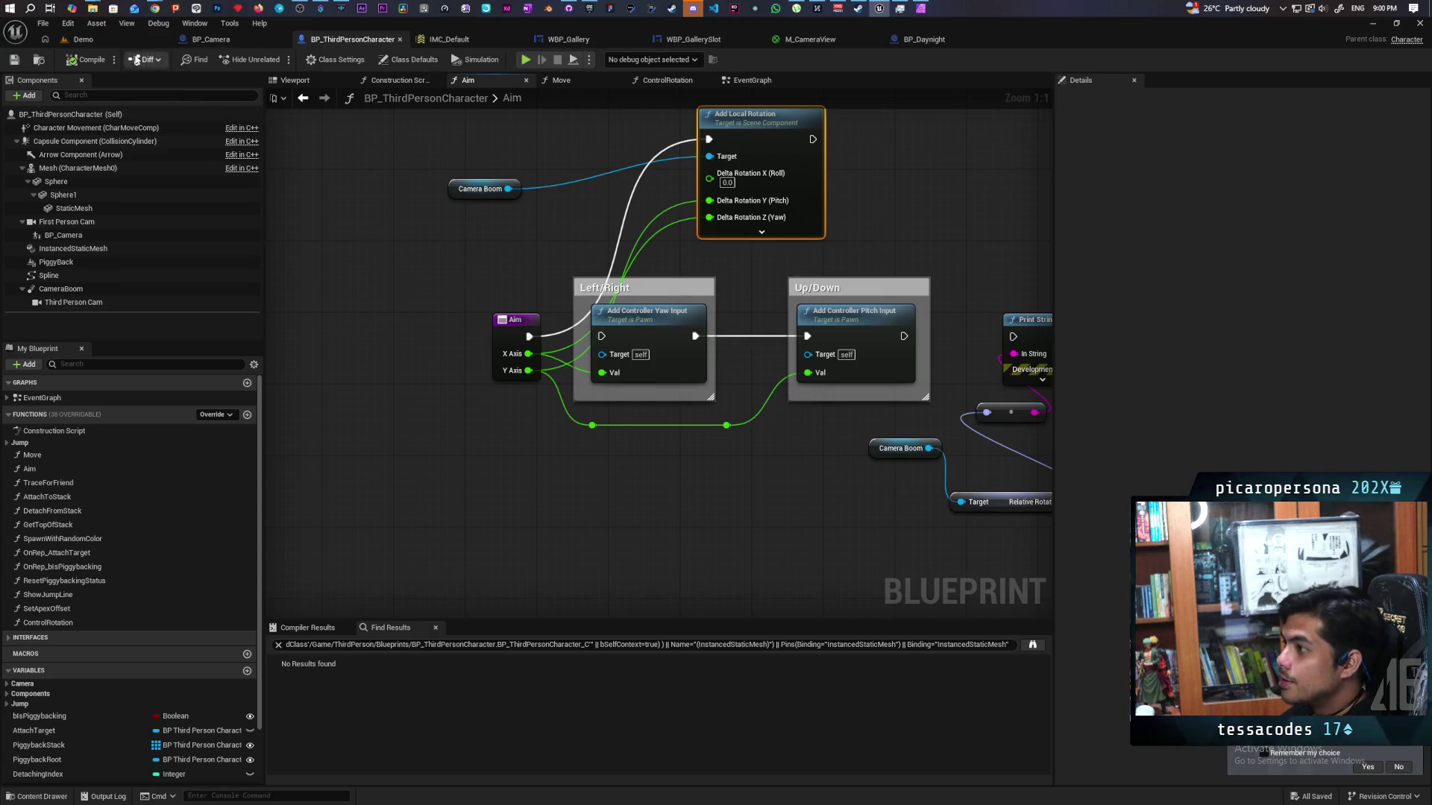
pyautogui.click(105, 33)
pyautogui.click(277, 60)
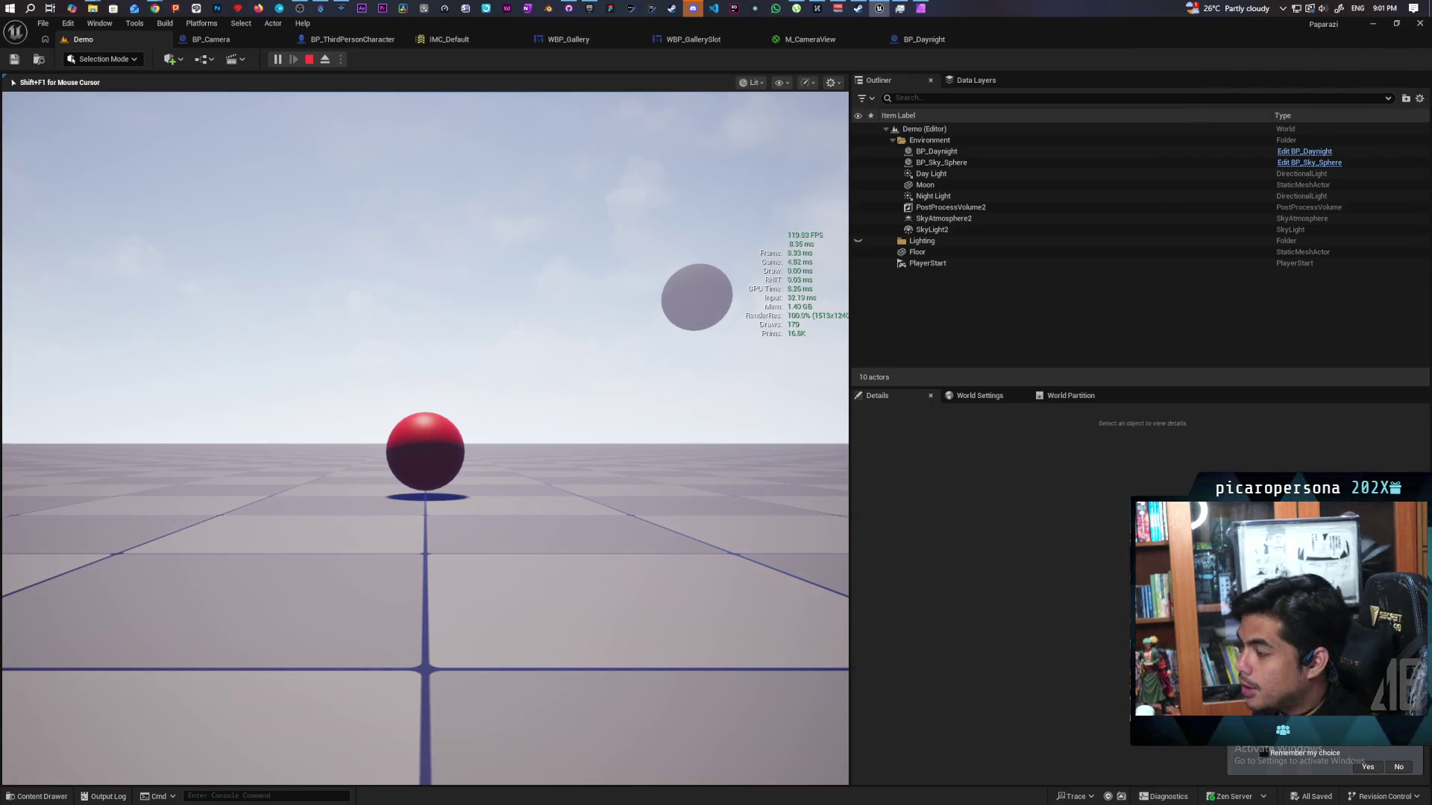
# - Stop the play tests and return to BP_ThirdPersonCharacter's Aim graph to review the rotation nodes
pyautogui.press('Escape')
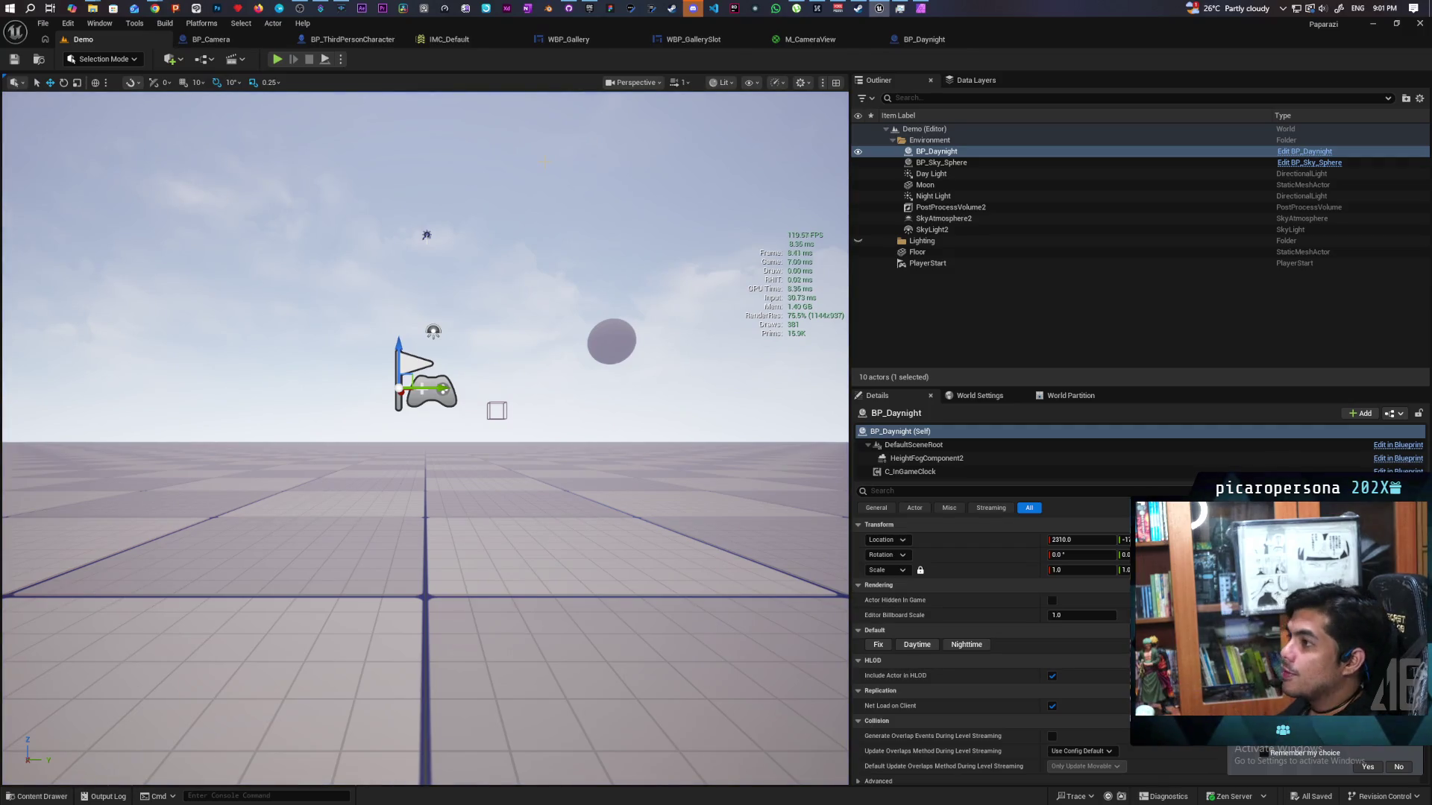
pyautogui.click(224, 37)
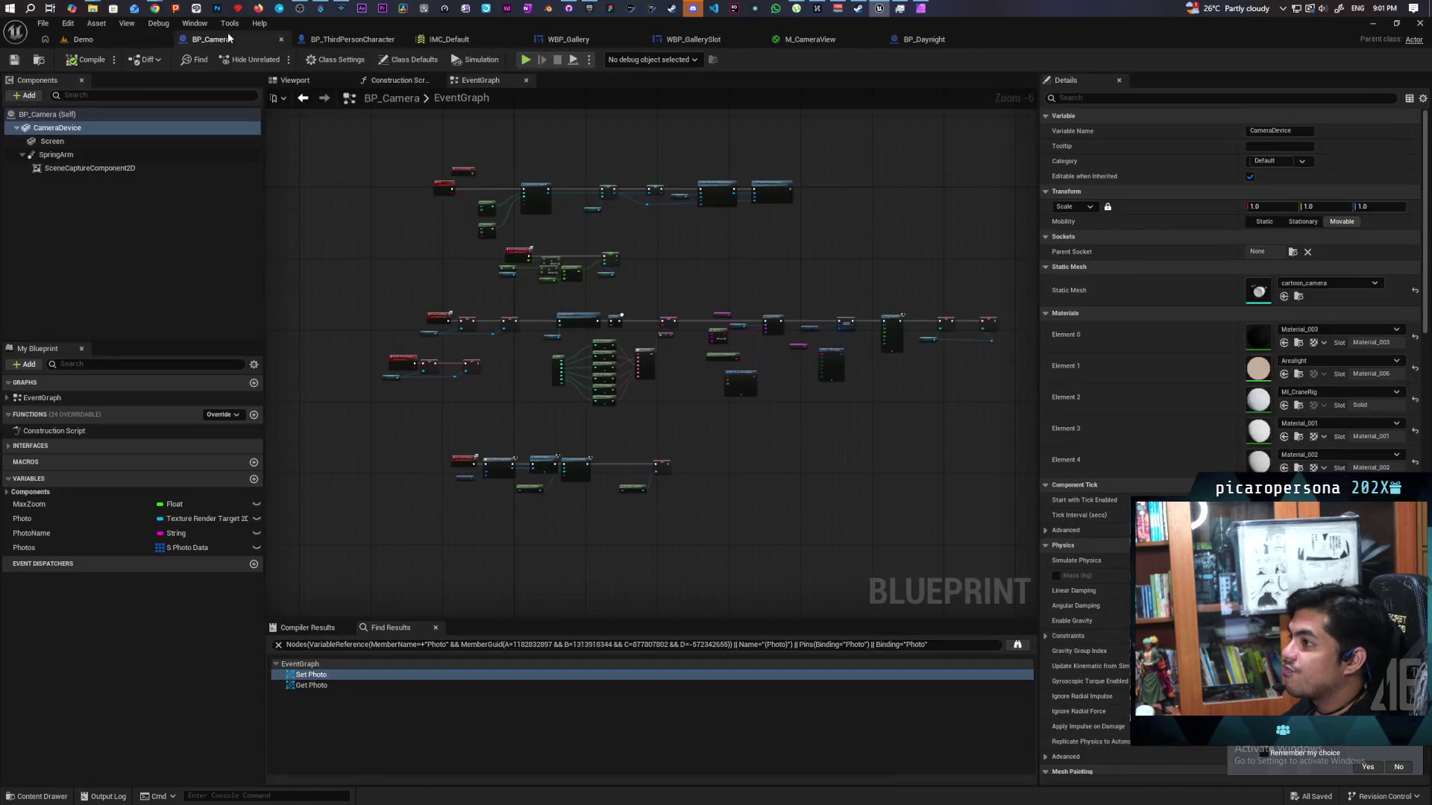
pyautogui.click(329, 38)
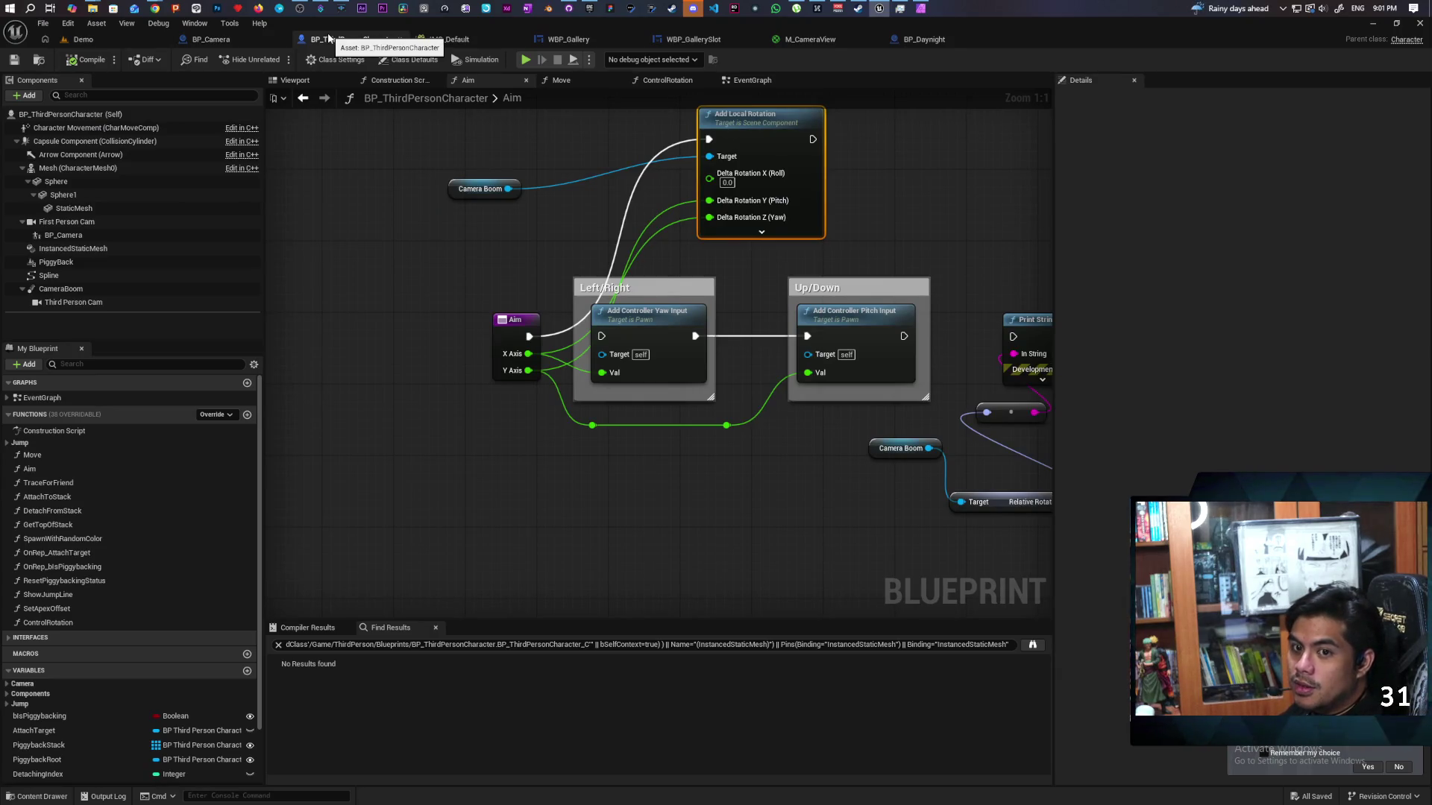
pyautogui.moveTo(455, 299); pyautogui.dragTo(441, 350)
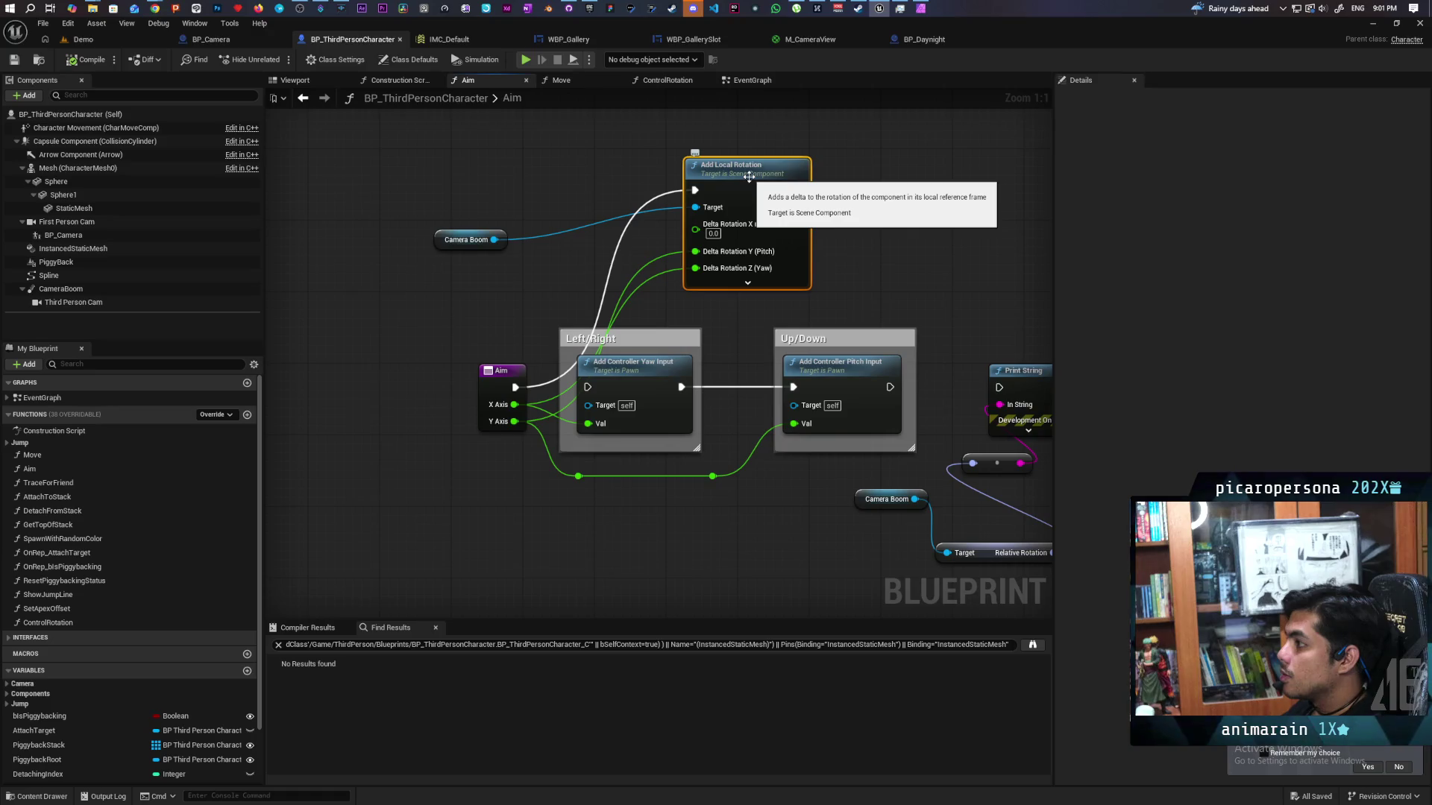
pyautogui.moveTo(750, 176)
pyautogui.mouseDown()
pyautogui.moveTo(597, 194)
pyautogui.moveTo(593, 208)
pyautogui.moveTo(786, 391)
pyautogui.mouseUp()
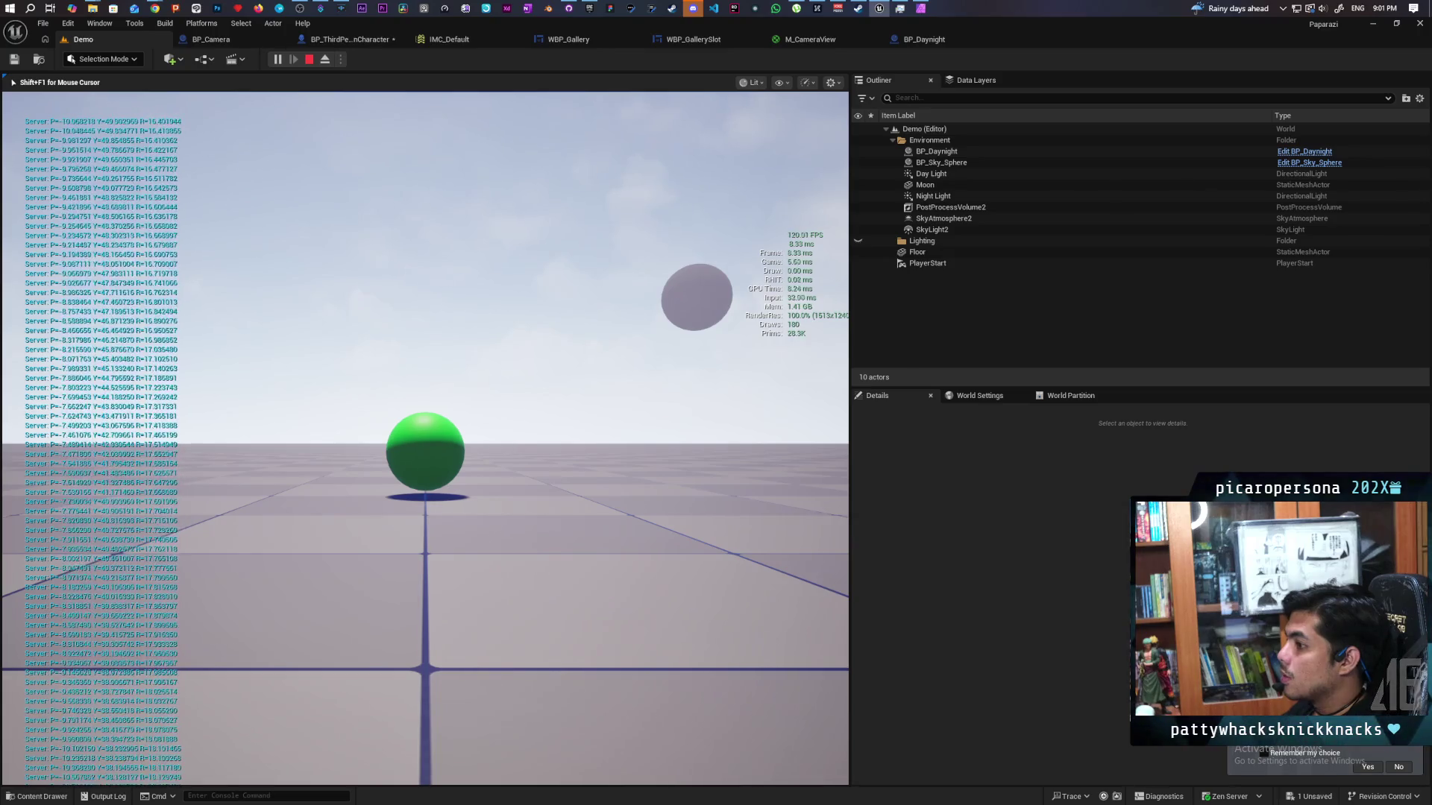
pyautogui.press('Escape')
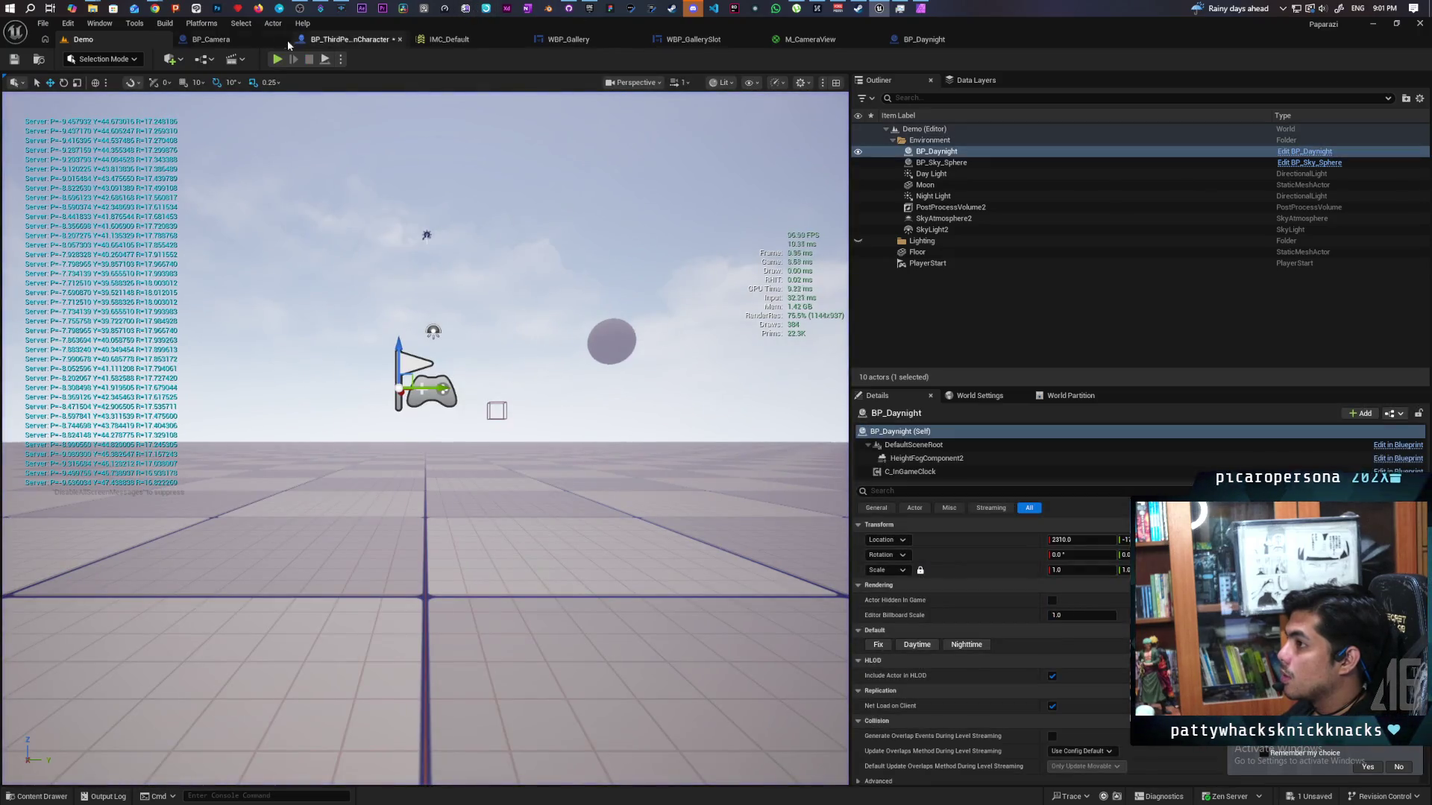
pyautogui.click(240, 38)
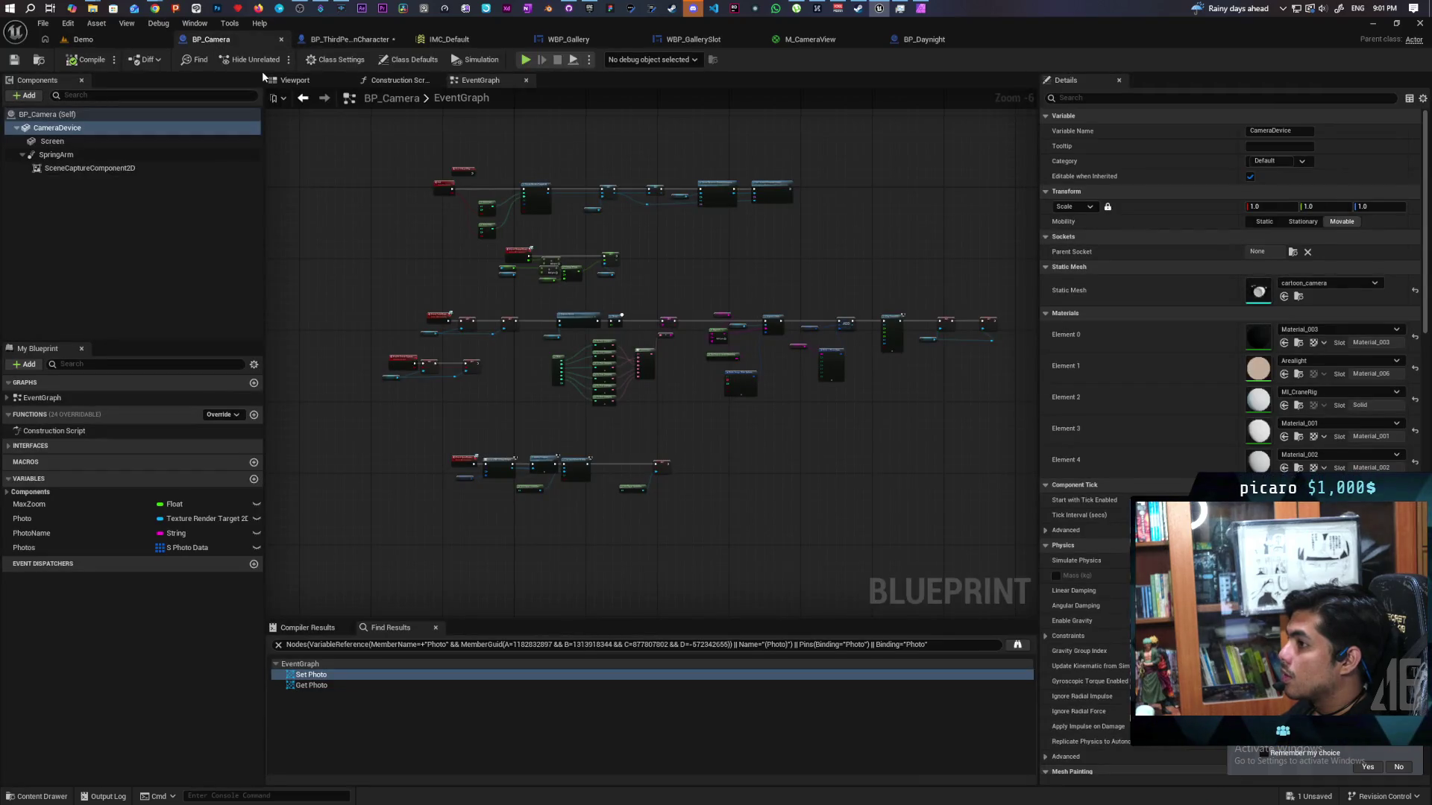
pyautogui.click(337, 41)
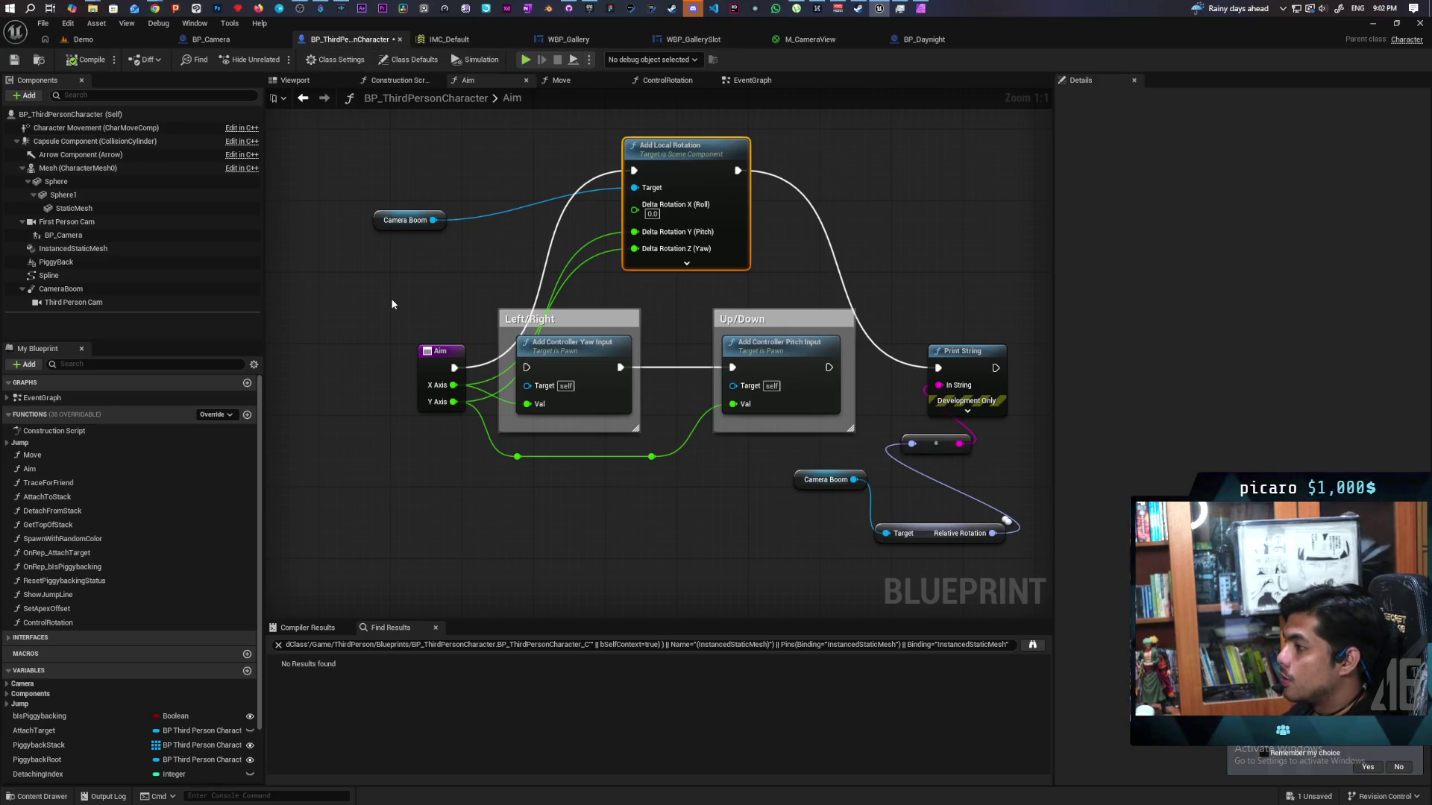
# - Rewire Add Local Rotation so X Axis drives Roll and Pitch, leaving Yaw at 0.0
pyautogui.click(96, 304)
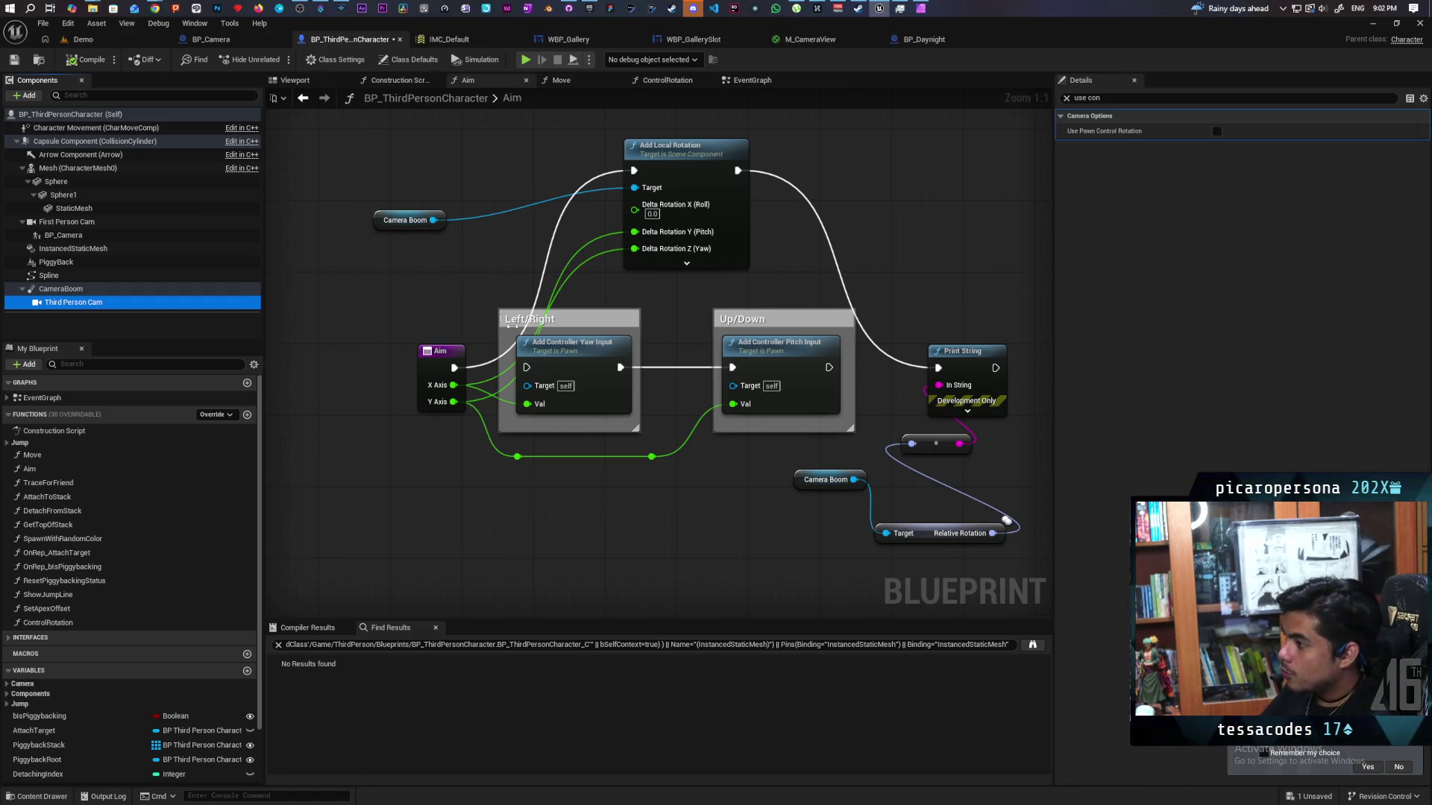
pyautogui.moveTo(459, 387); pyautogui.dragTo(633, 210)
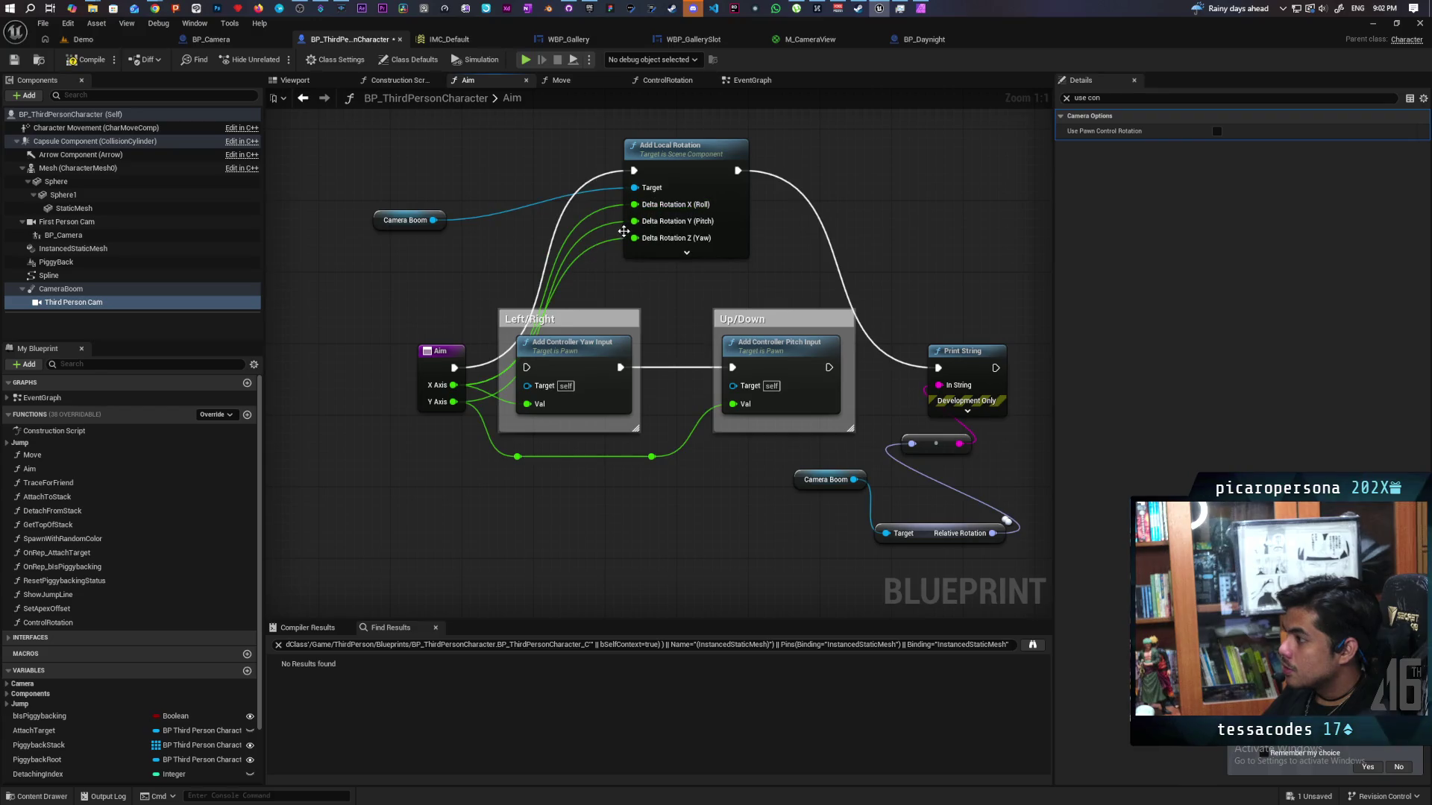
pyautogui.keyDown('alt'); pyautogui.click(634, 221); pyautogui.keyUp('alt')
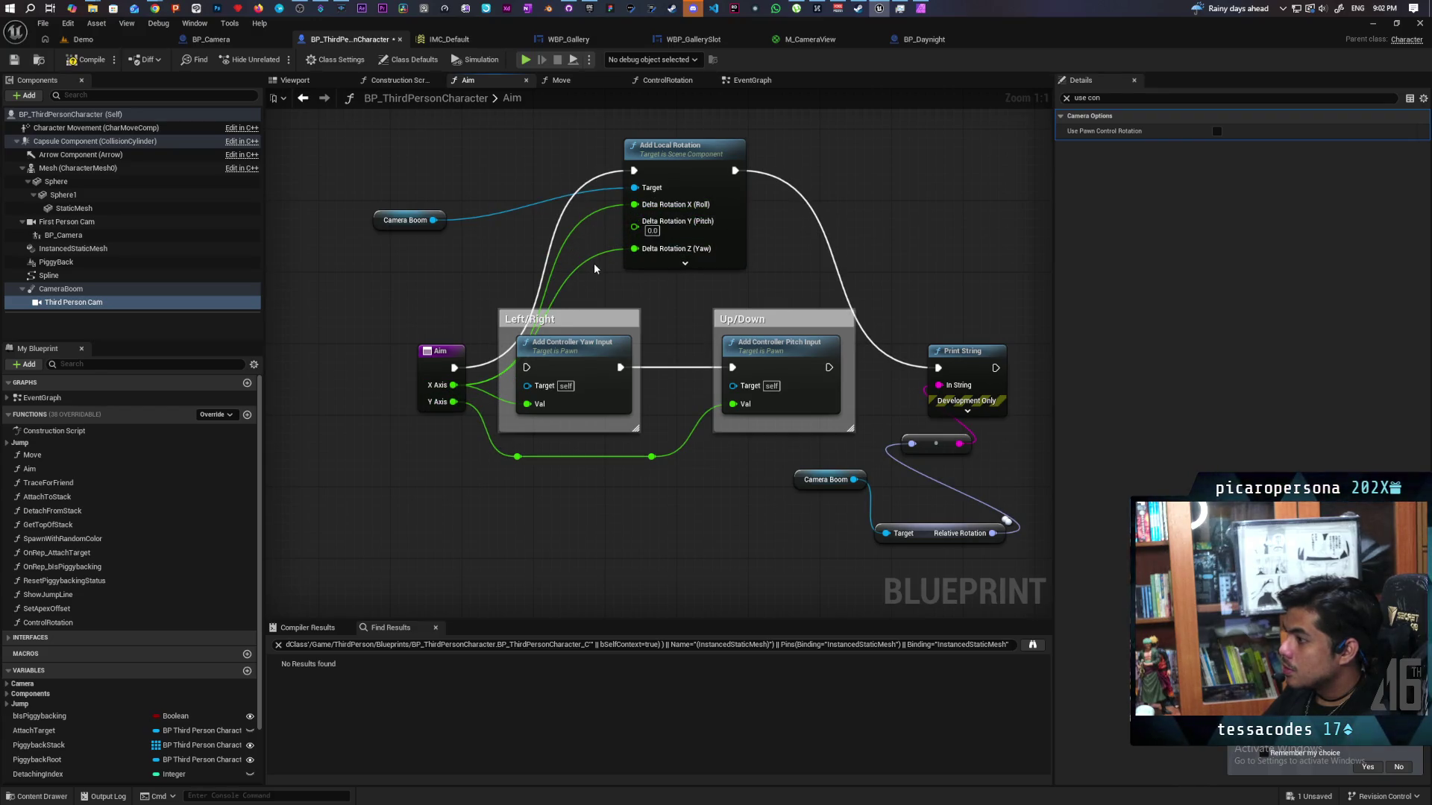
pyautogui.moveTo(469, 387); pyautogui.dragTo(635, 221)
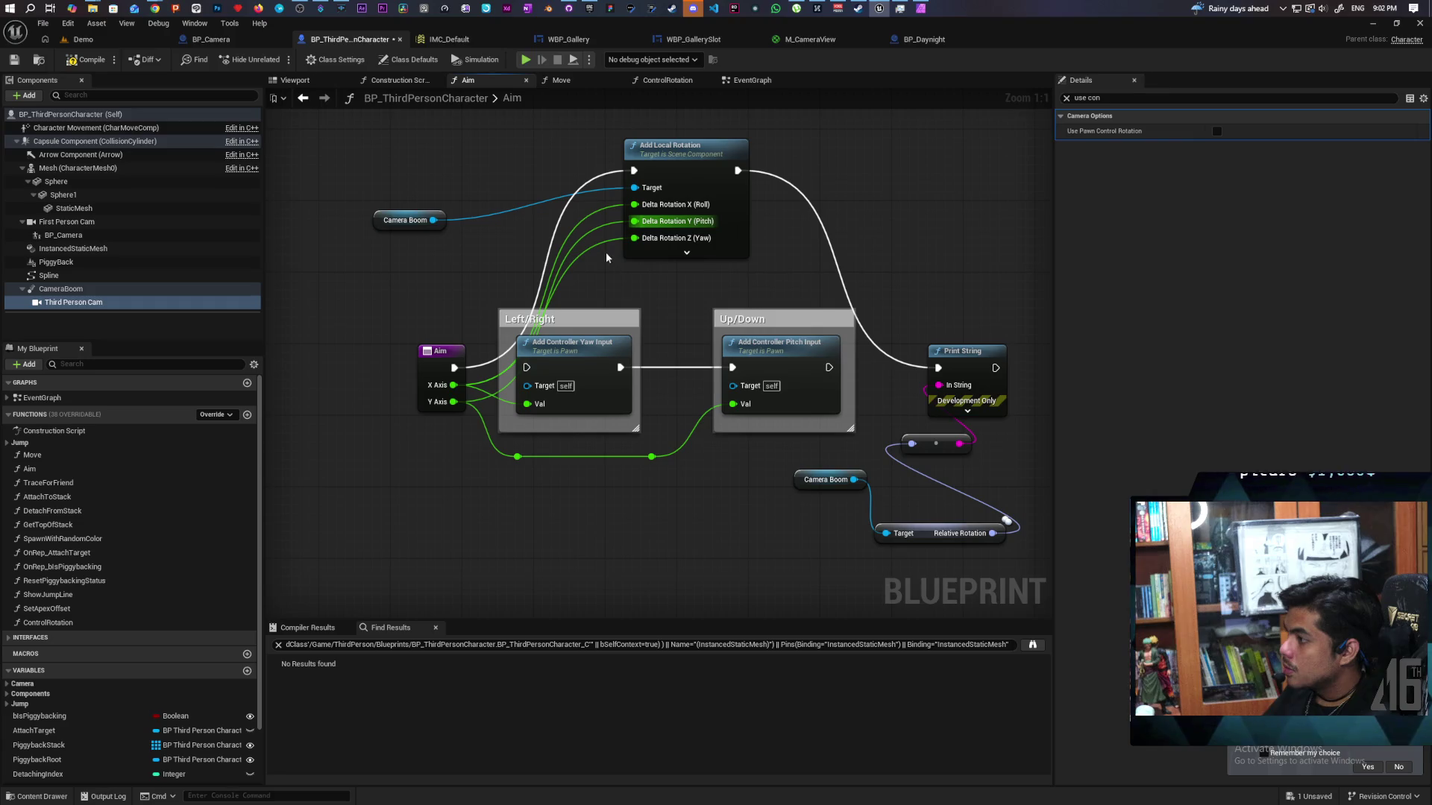
pyautogui.keyDown('alt'); pyautogui.click(634, 238); pyautogui.keyUp('alt')
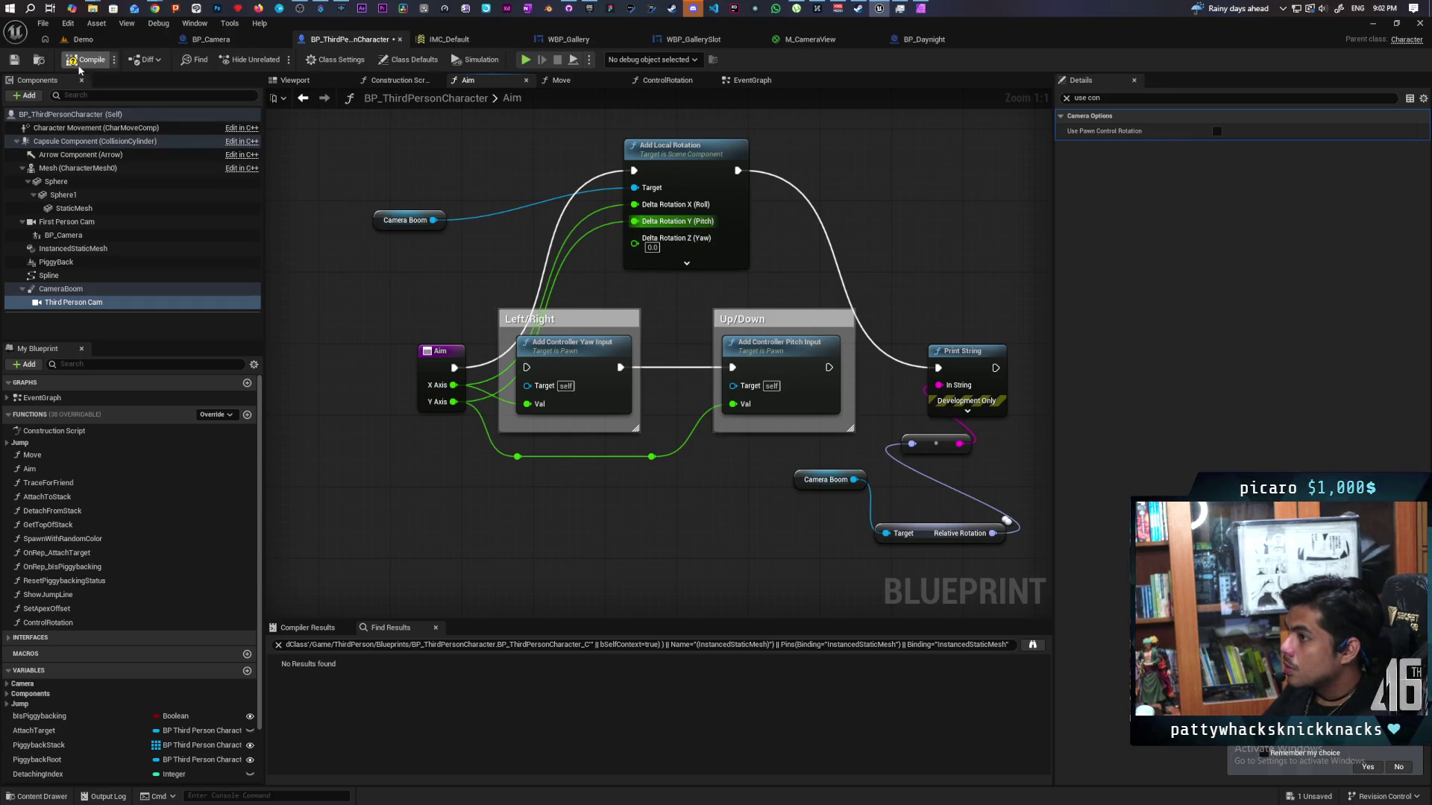
pyautogui.click(83, 40)
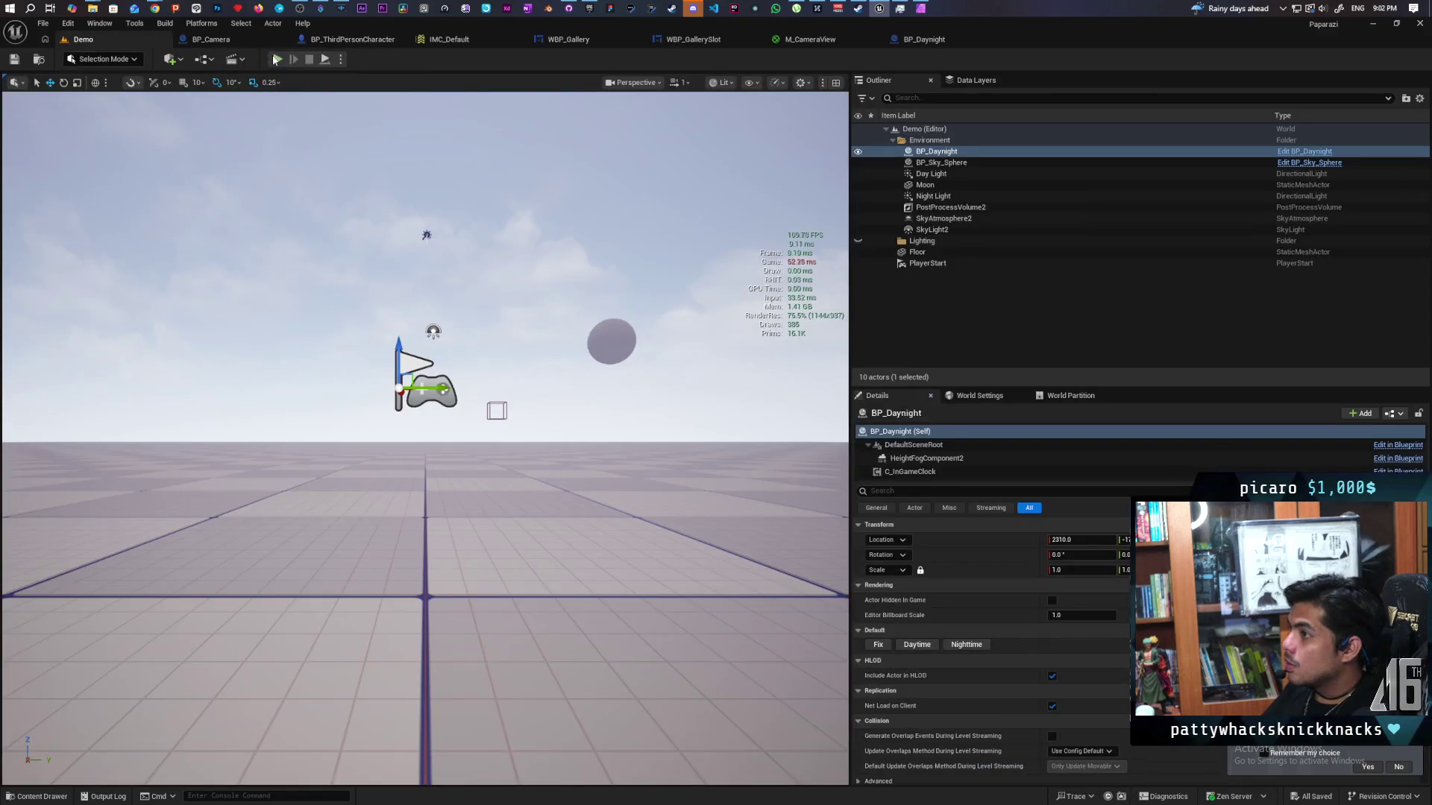
# - Play-test the level, then delete the Add Local Rotation node from the Aim graph
pyautogui.hotkey('alt', 'p')
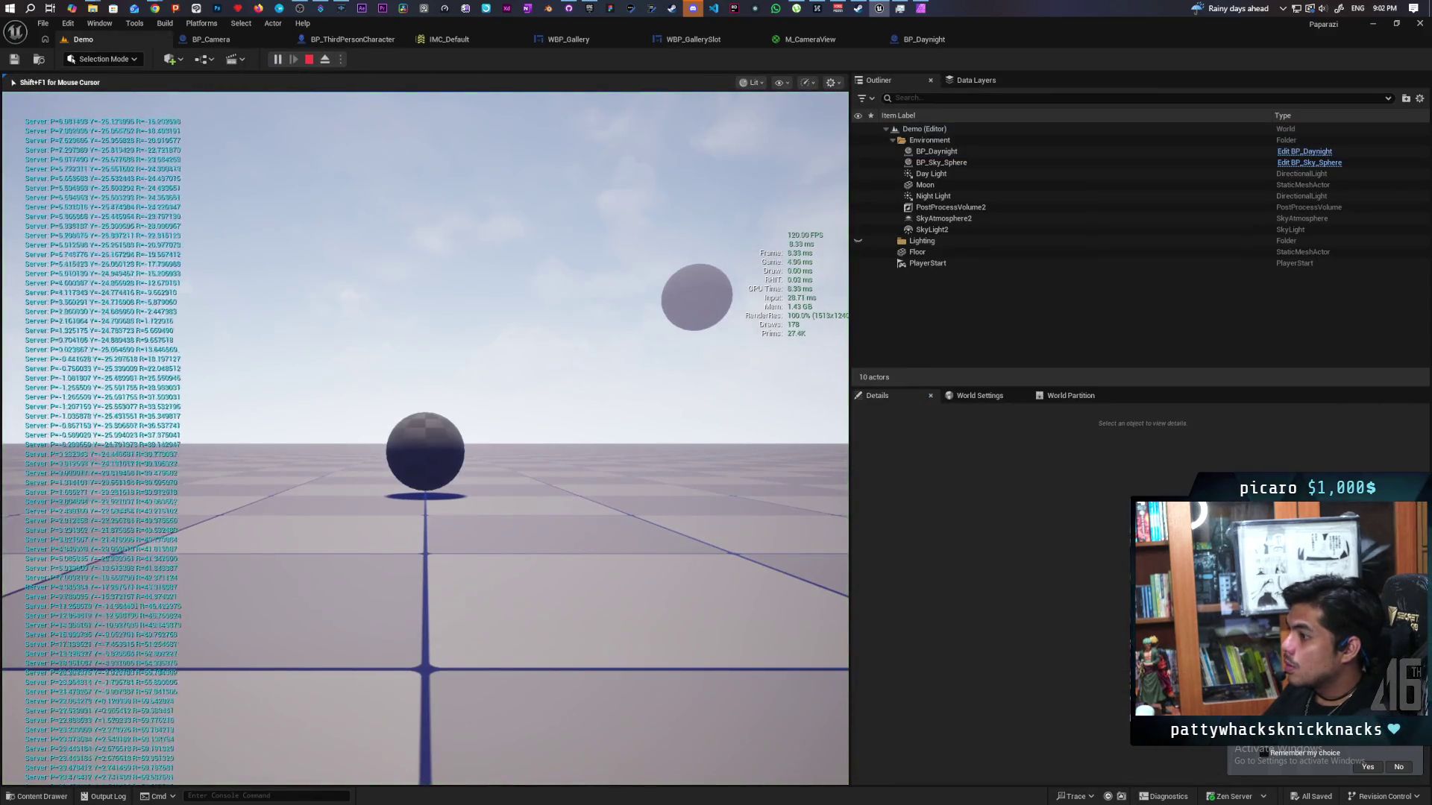
pyautogui.press('Escape')
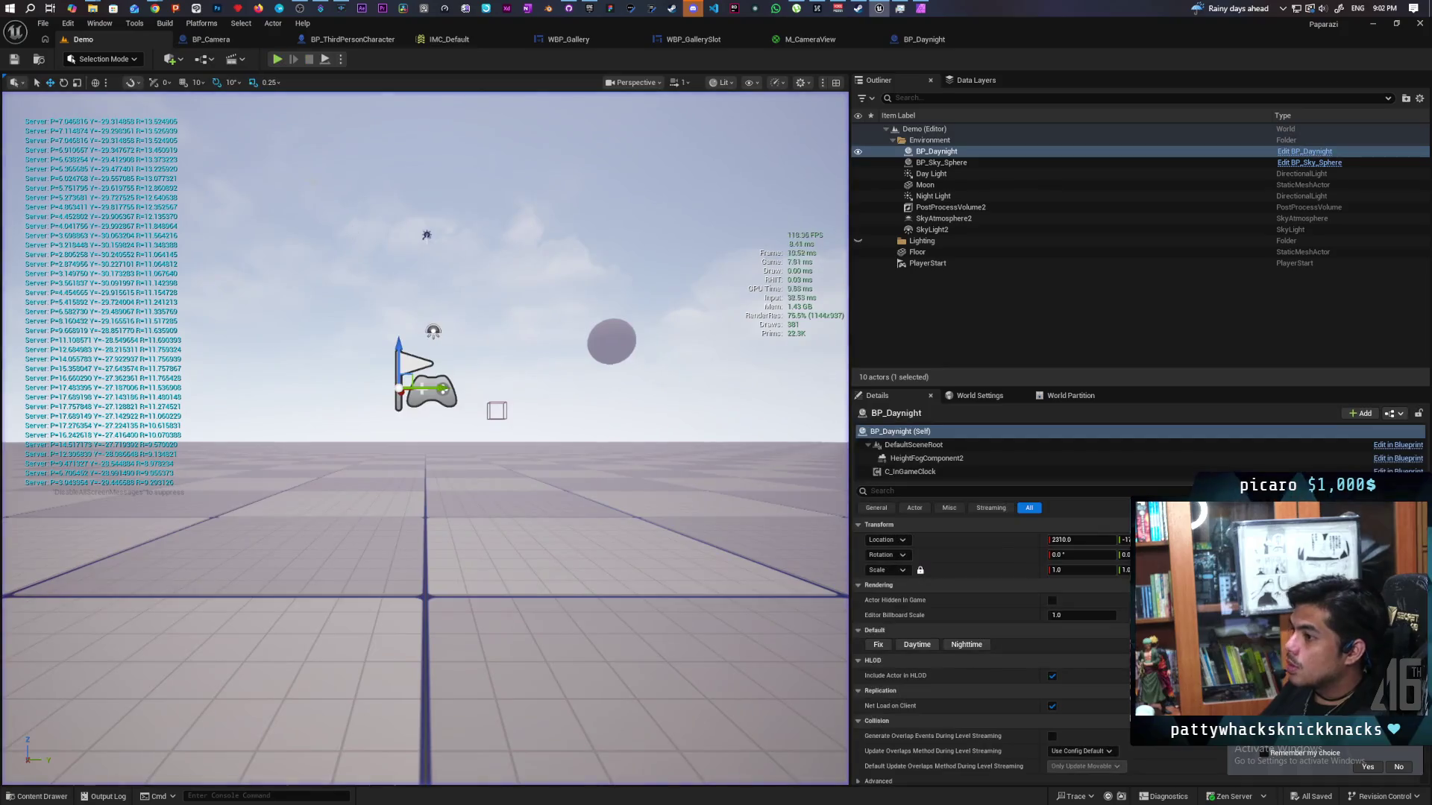
pyautogui.click(246, 39)
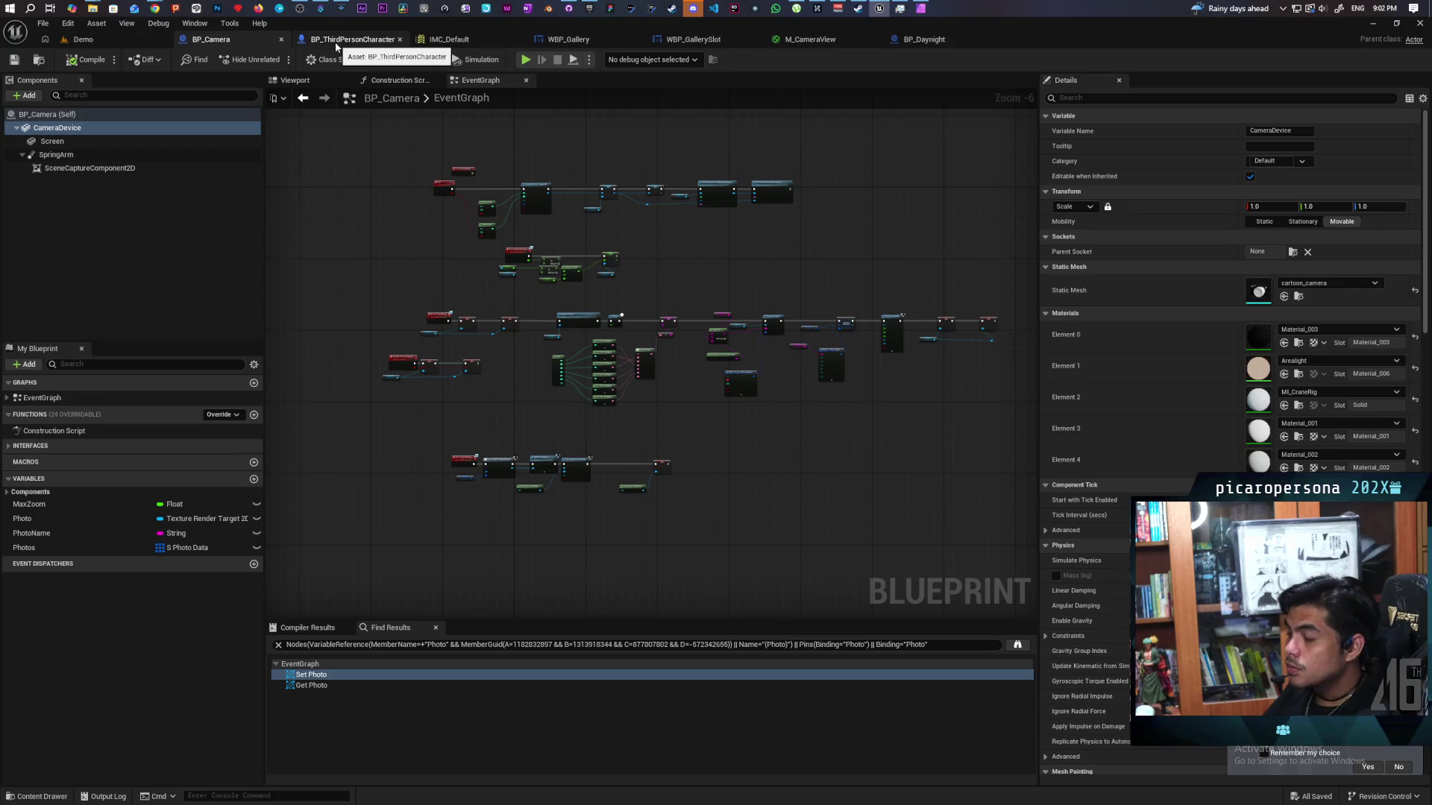
pyautogui.click(336, 46)
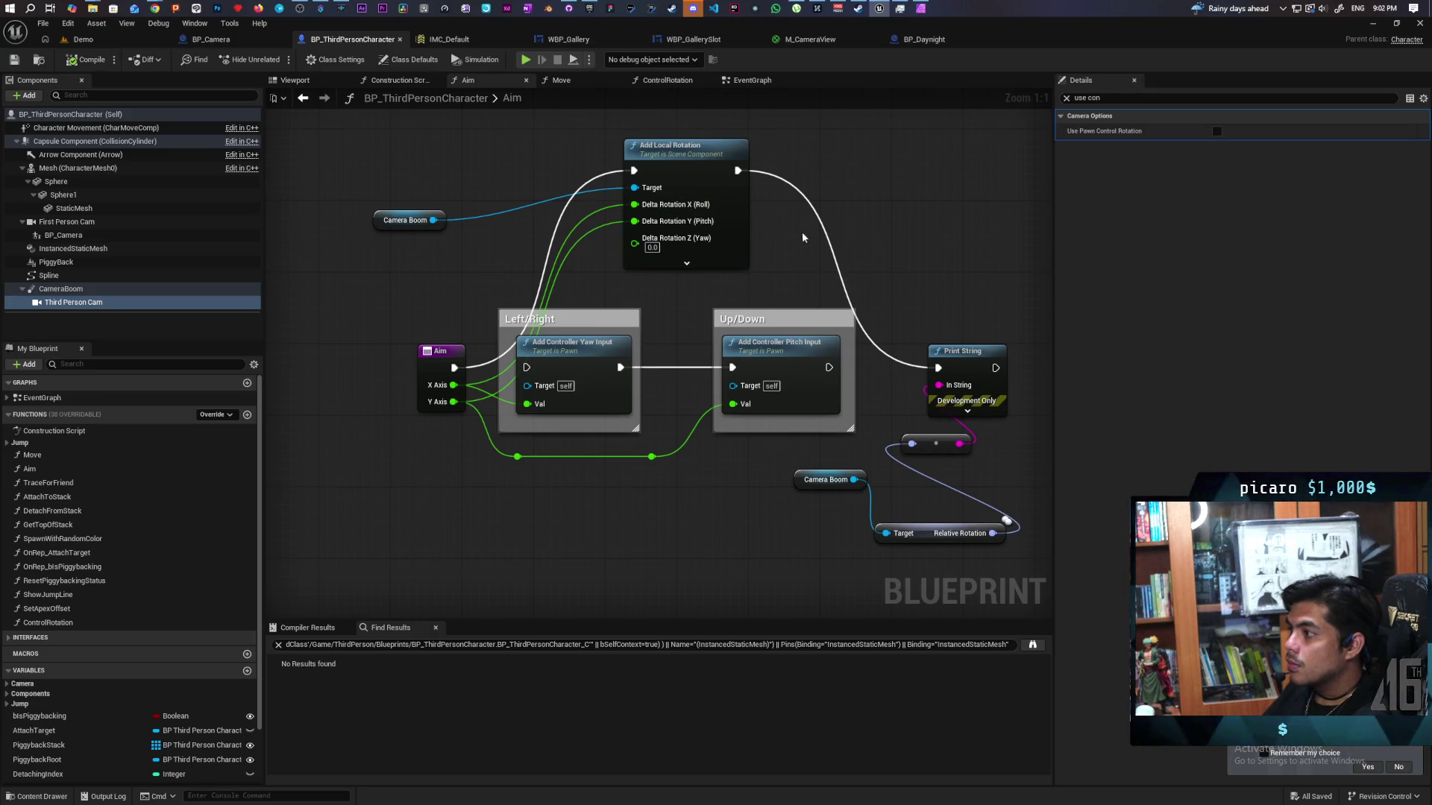
pyautogui.click(692, 165)
pyautogui.press('Delete')
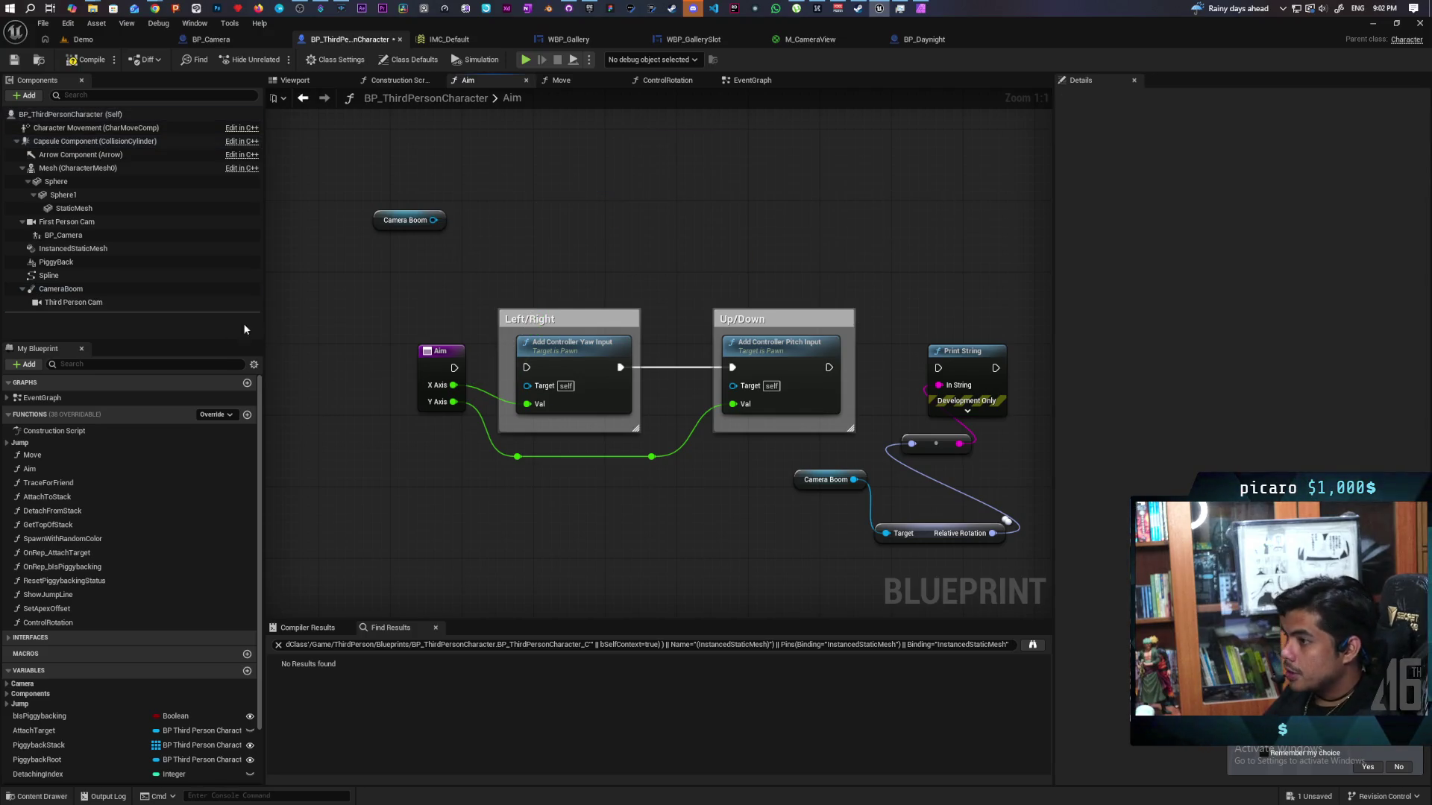
# - Add a Get Relative Rotation node for Camera Boom, placed above it
pyautogui.moveTo(433, 220); pyautogui.dragTo(528, 183)
pyautogui.write('get')
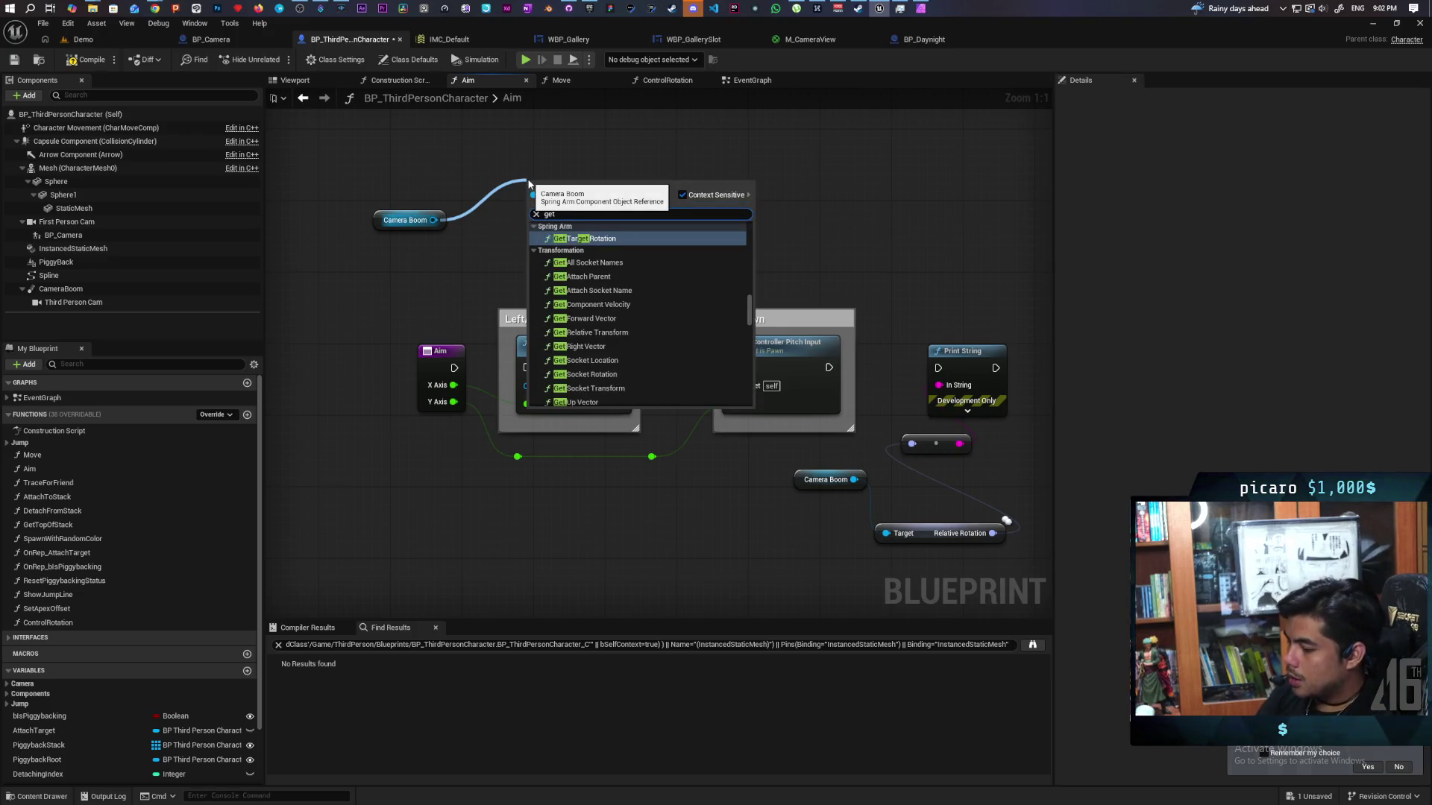
pyautogui.write(' relative rota')
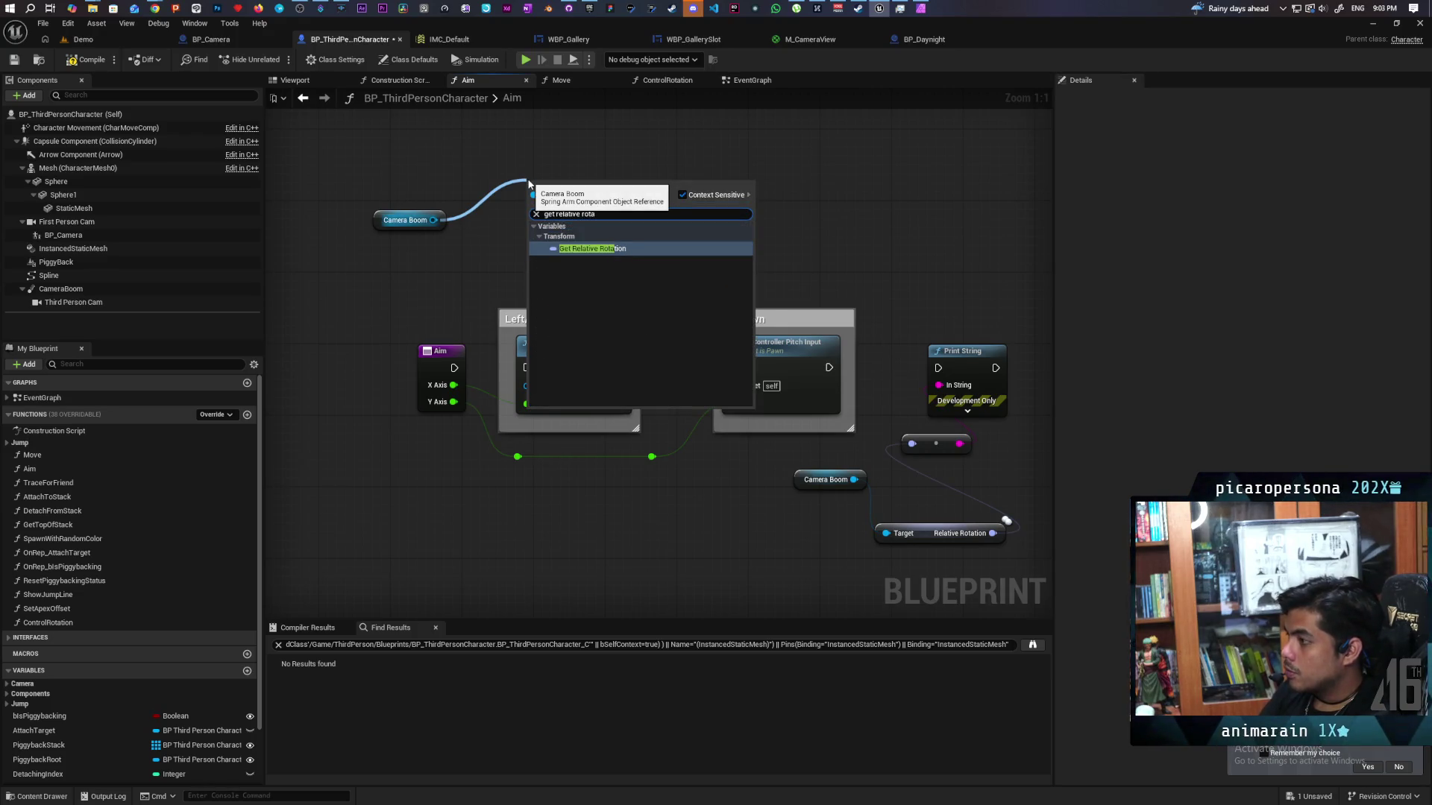
pyautogui.press('Return')
pyautogui.moveTo(559, 184); pyautogui.dragTo(492, 174)
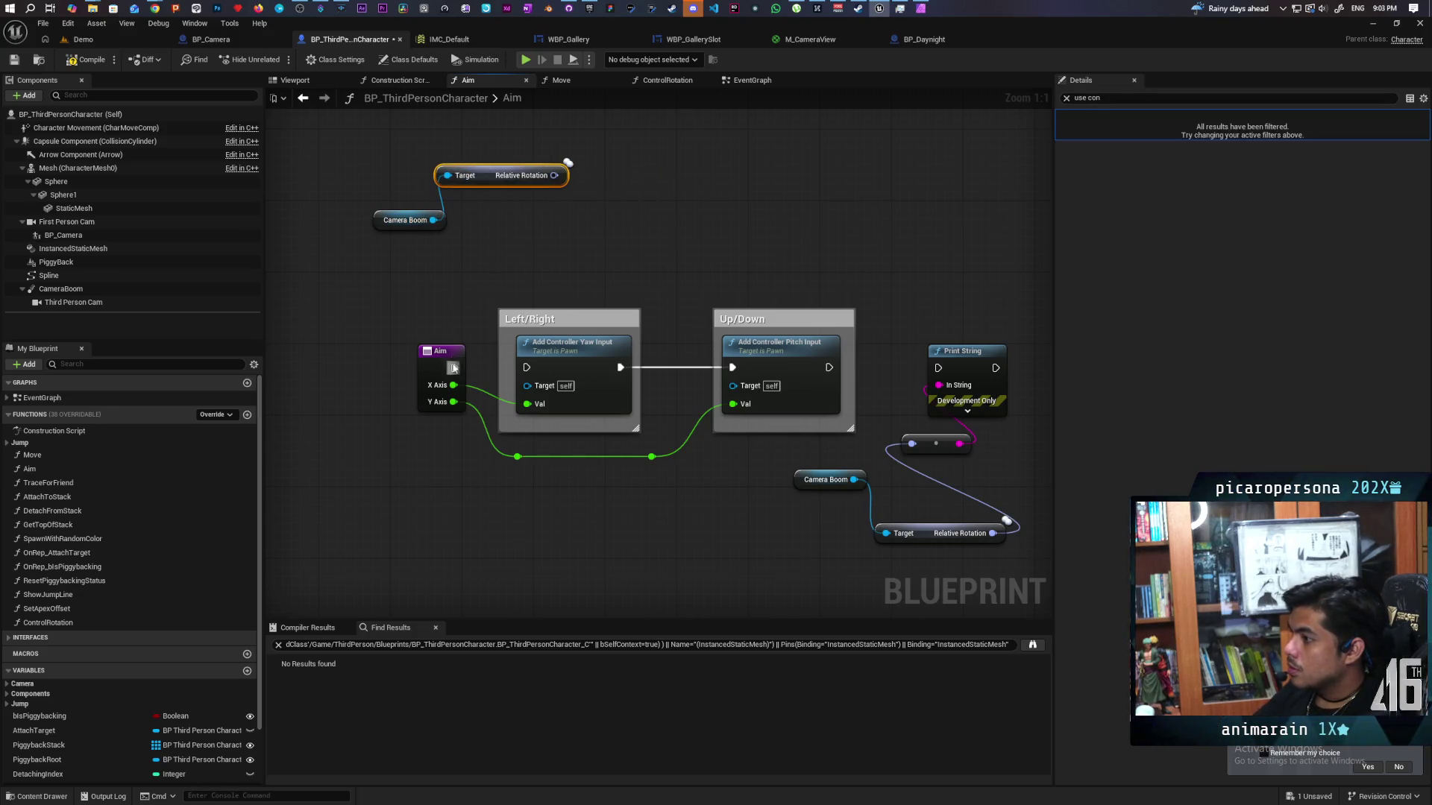
# - Add a Set Relative Rotation node for Camera Boom to the right of the getter
pyautogui.moveTo(433, 220); pyautogui.dragTo(534, 221)
pyautogui.write('set')
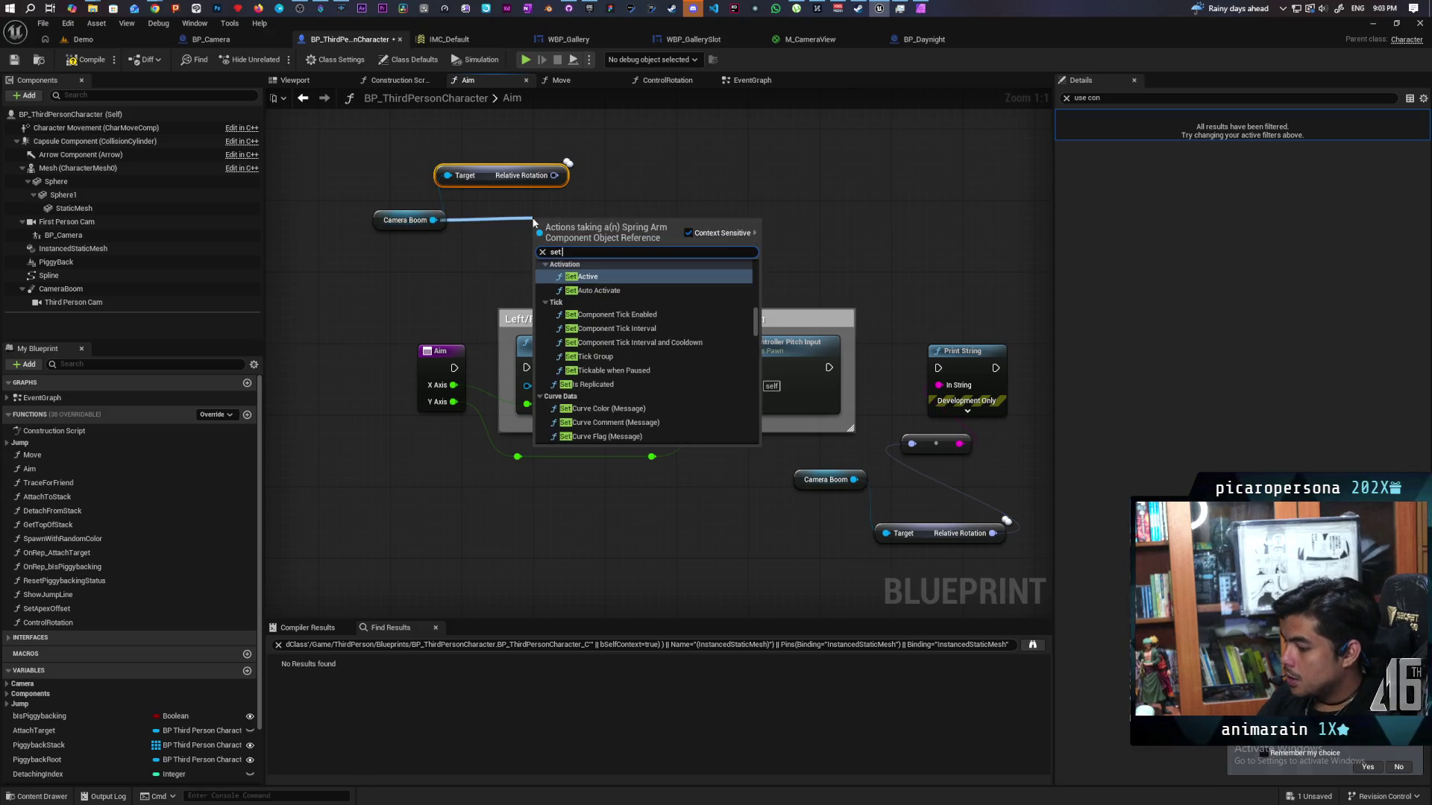
pyautogui.write(' reltiv')
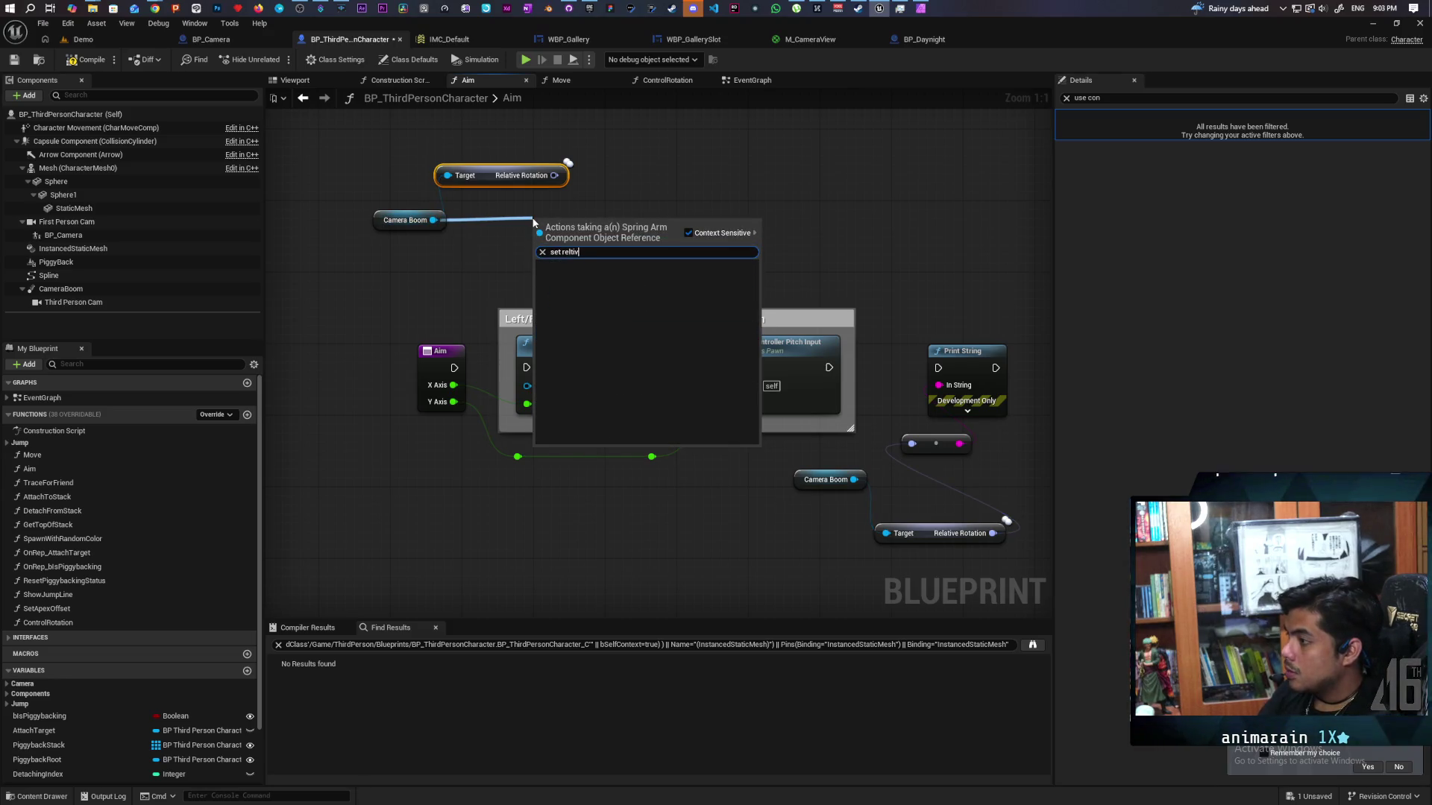
pyautogui.press('BackSpace')
pyautogui.press('BackSpace')
pyautogui.press('BackSpace')
pyautogui.write('a')
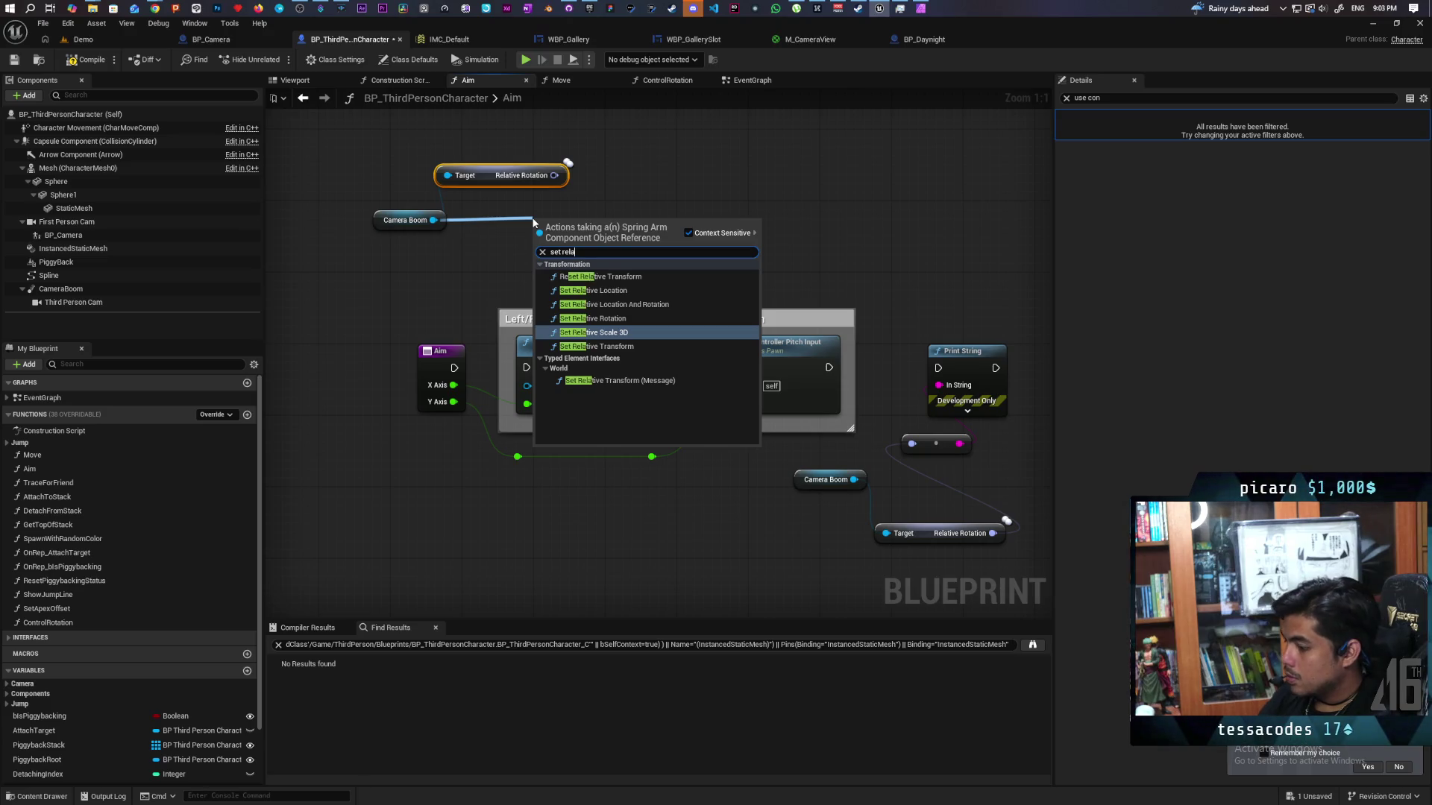
pyautogui.write('tive rota')
pyautogui.press('Return')
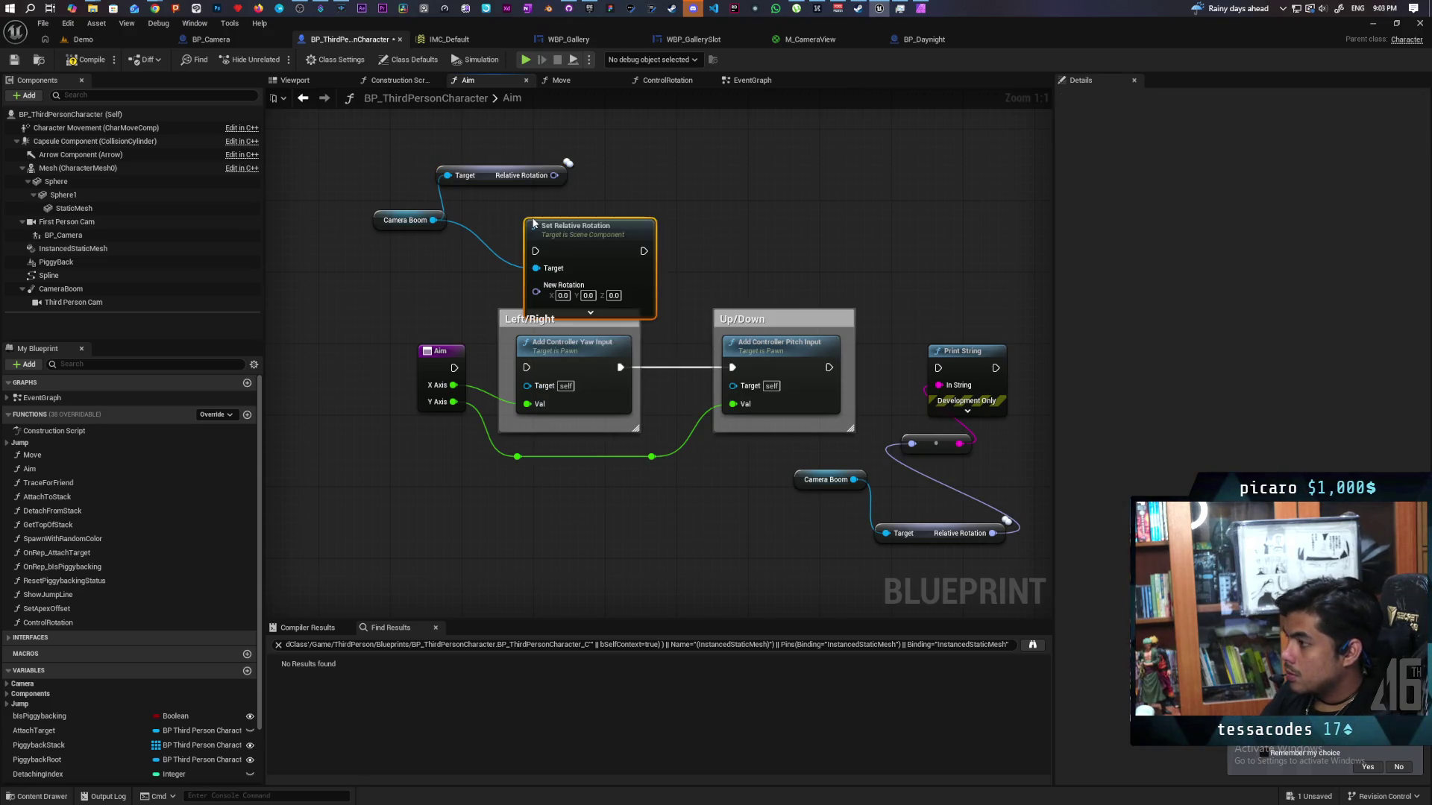
pyautogui.moveTo(566, 250); pyautogui.dragTo(673, 197)
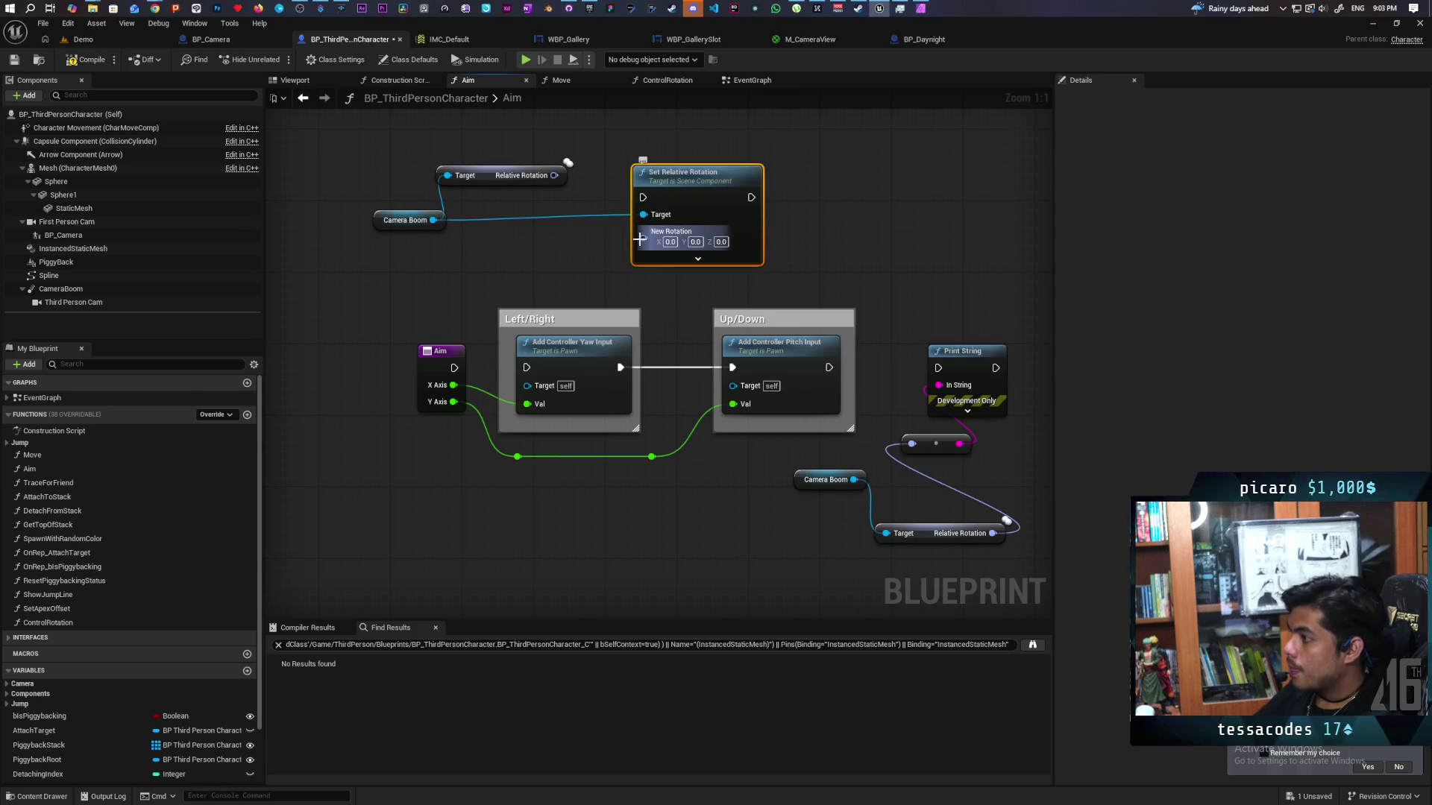
pyautogui.moveTo(554, 176); pyautogui.dragTo(537, 232)
pyautogui.write('add')
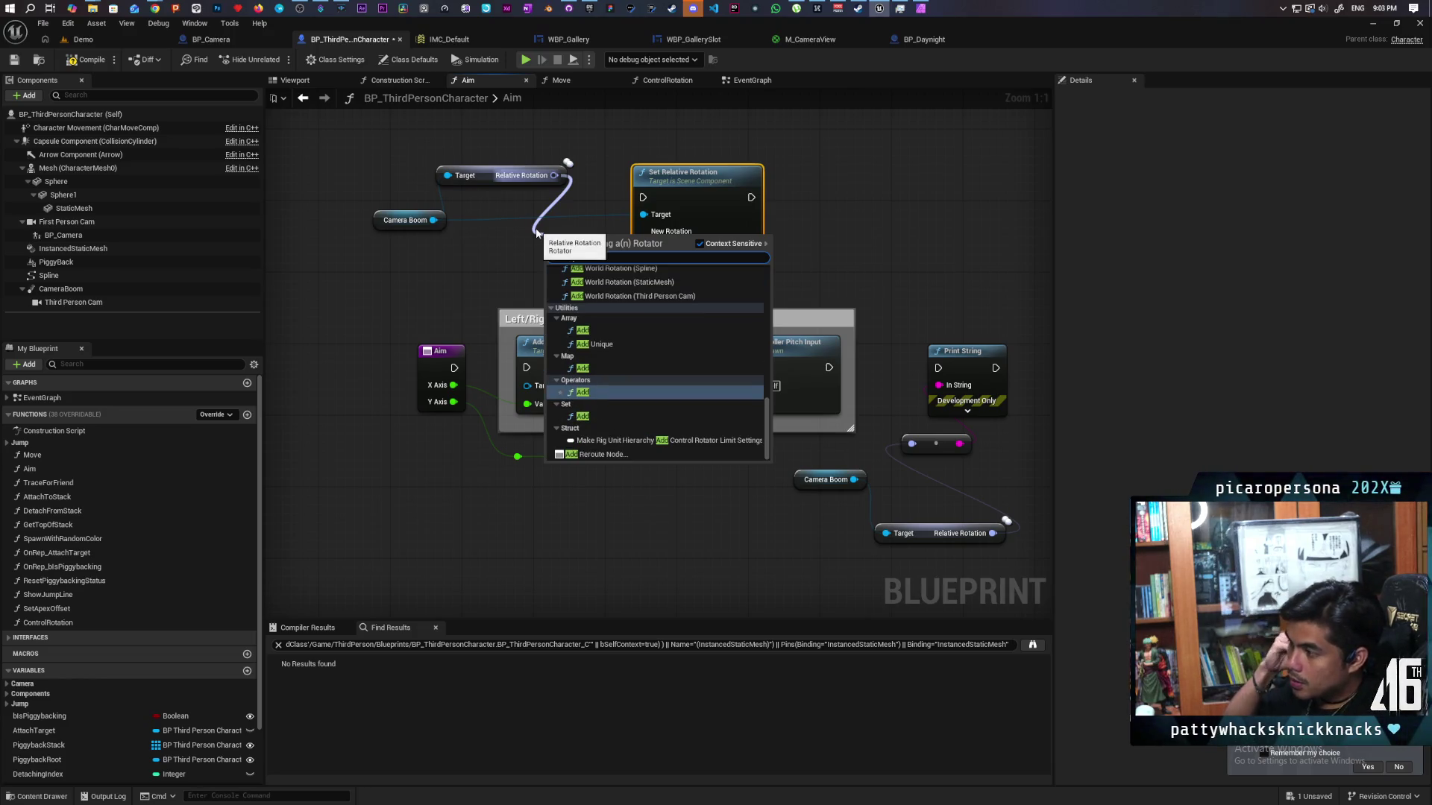
# - Search 'rotation' from the Relative Rotation output and add a Combine Rotators node taking it as A
pyautogui.press('BackSpace')
pyautogui.press('BackSpace')
pyautogui.press('BackSpace')
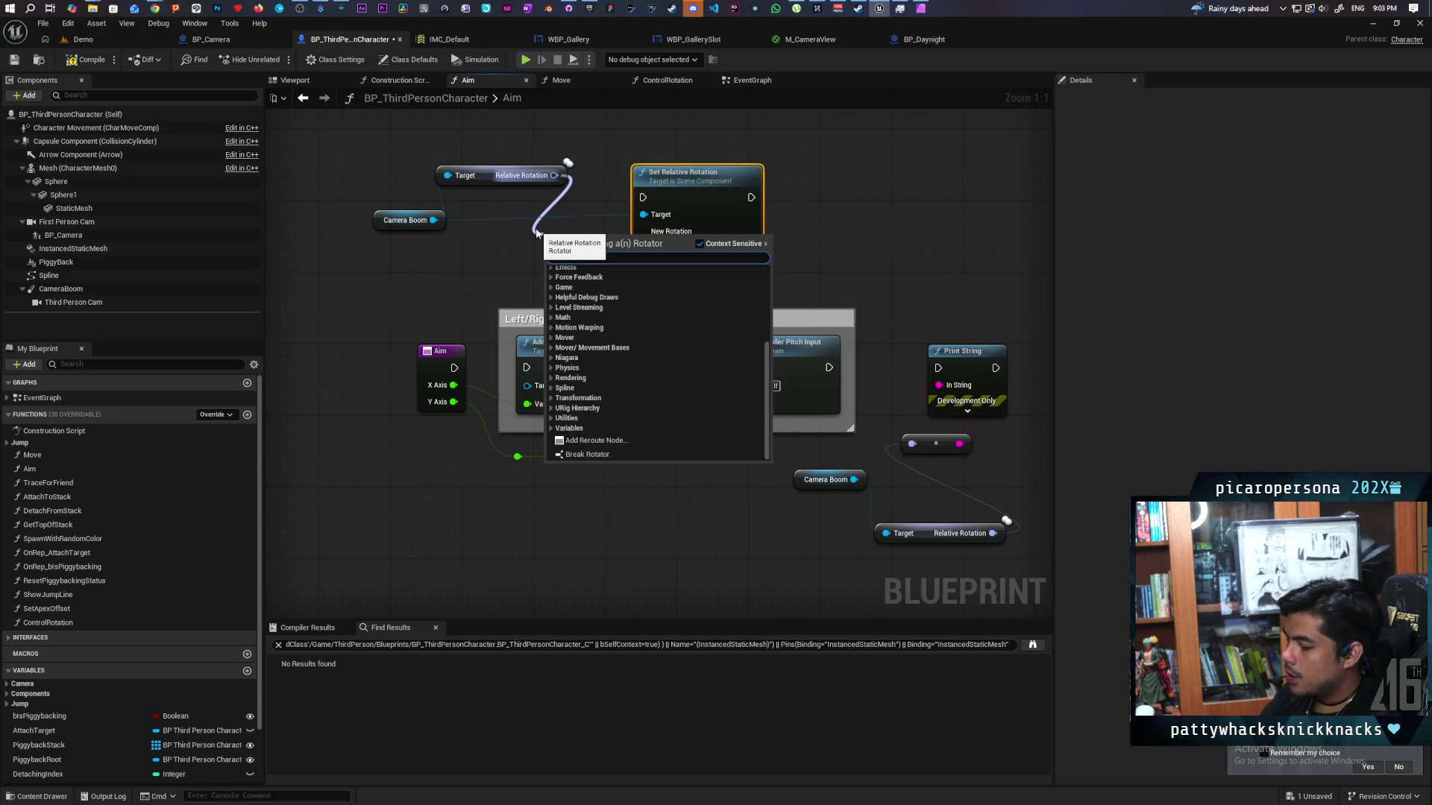
pyautogui.write('apply')
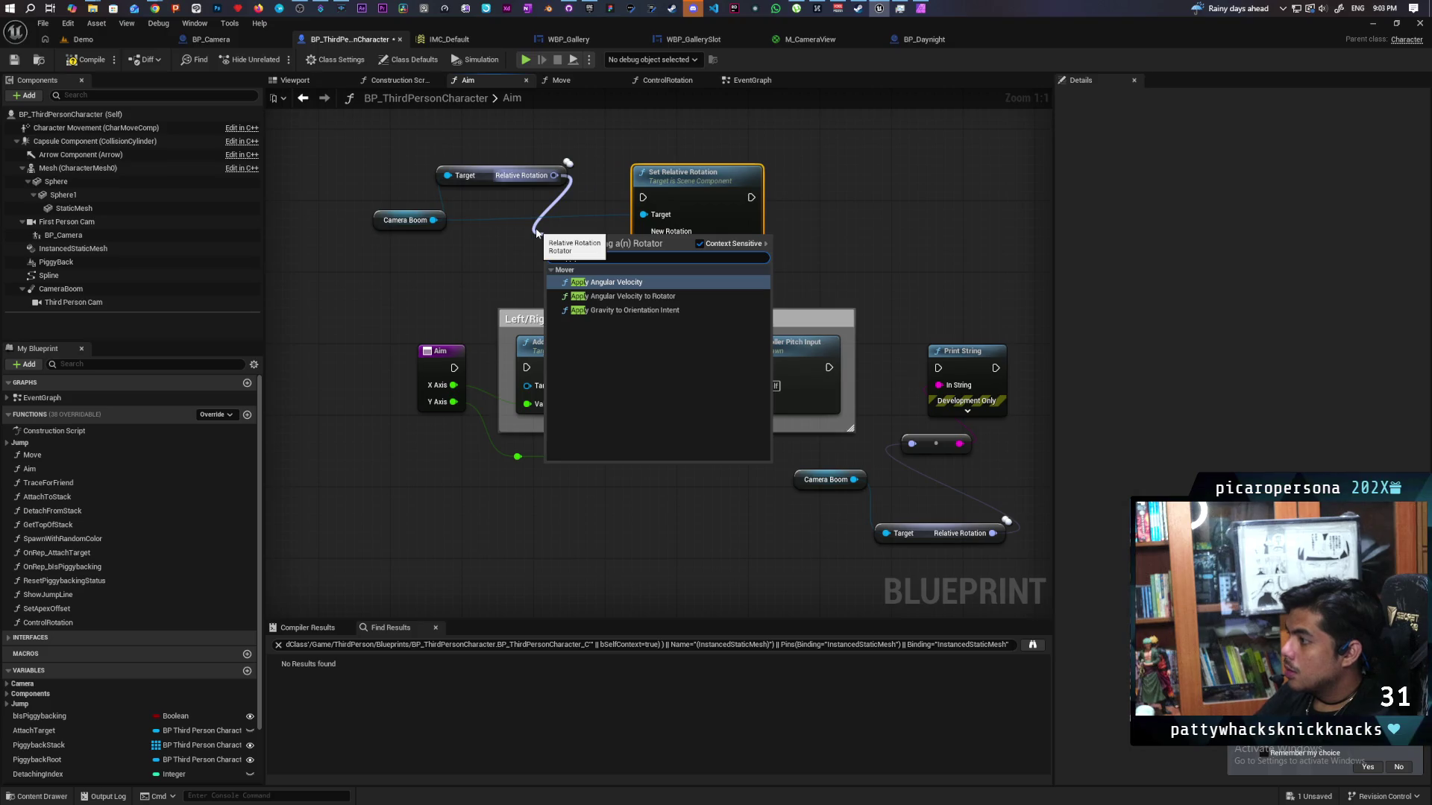
pyautogui.click(522, 236)
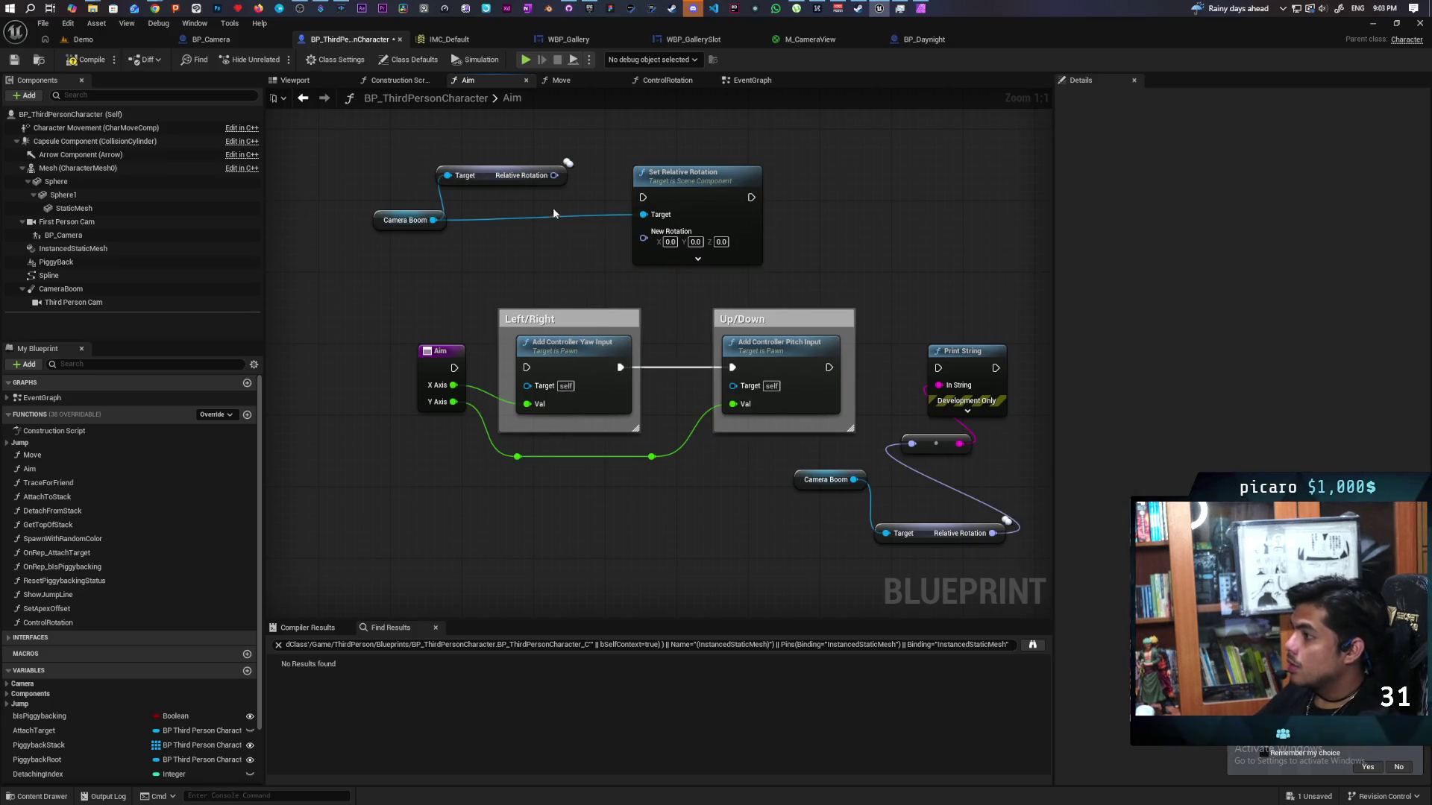
pyautogui.moveTo(555, 175); pyautogui.dragTo(521, 235)
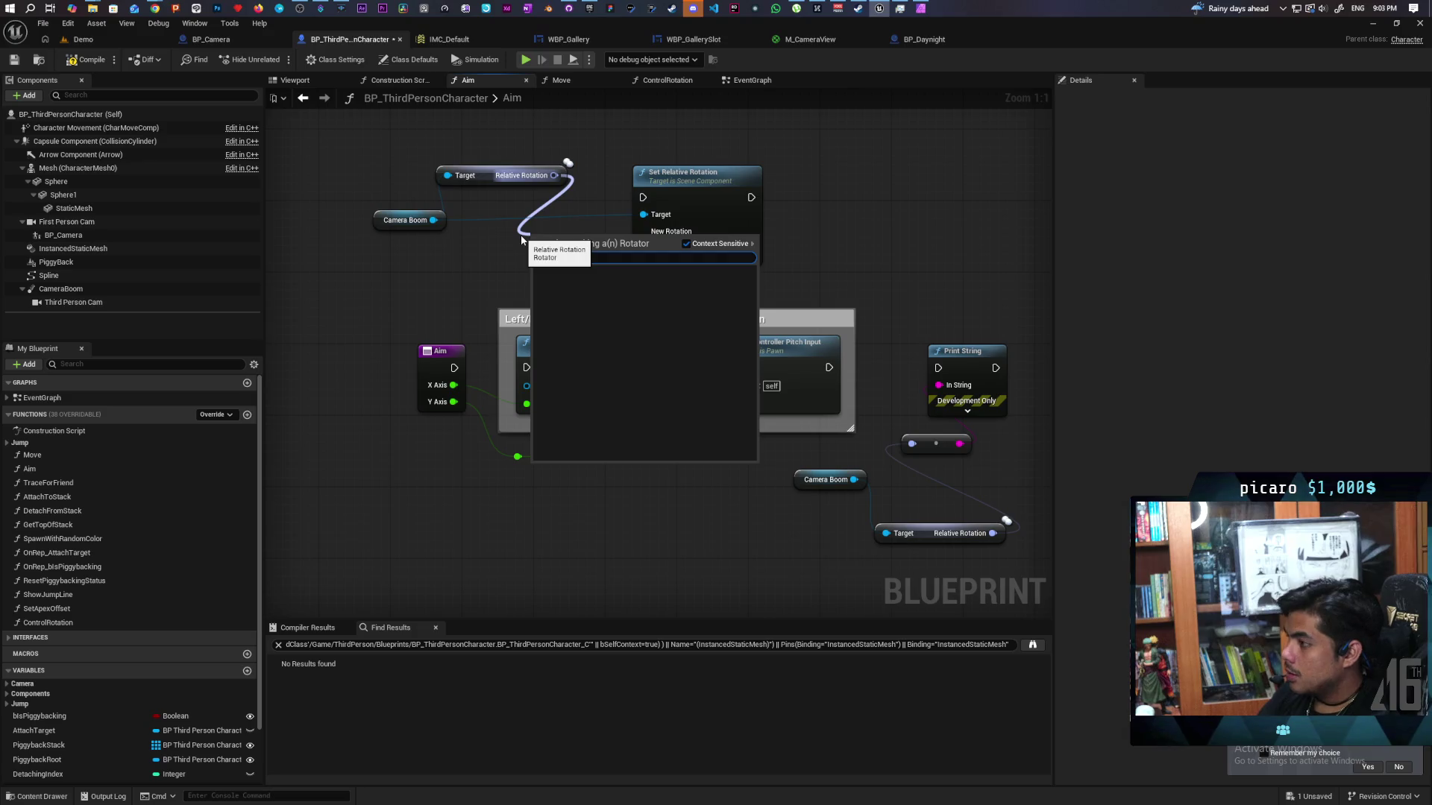
pyautogui.write('append')
pyautogui.press('BackSpace')
pyautogui.press('BackSpace')
pyautogui.press('BackSpace')
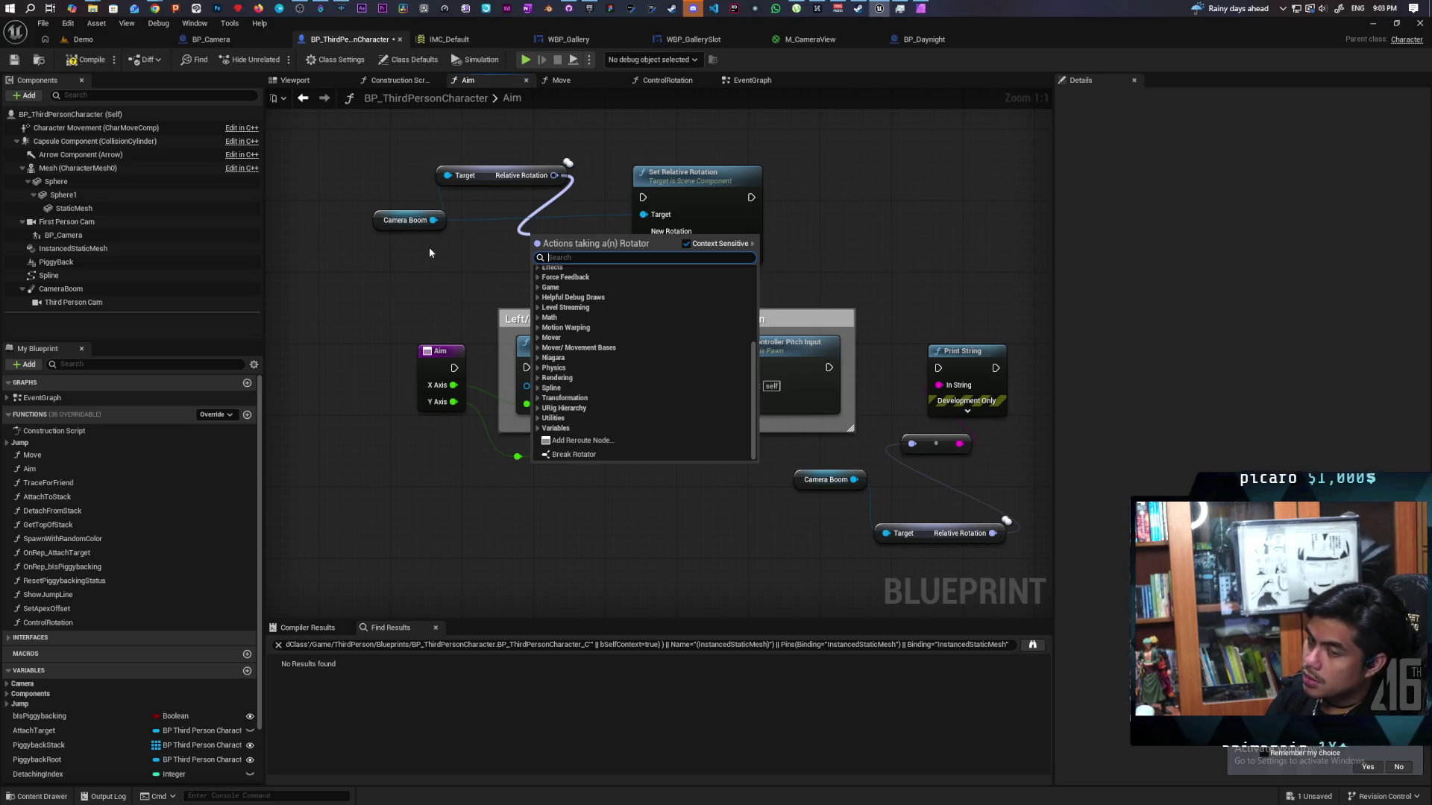
pyautogui.write('appl')
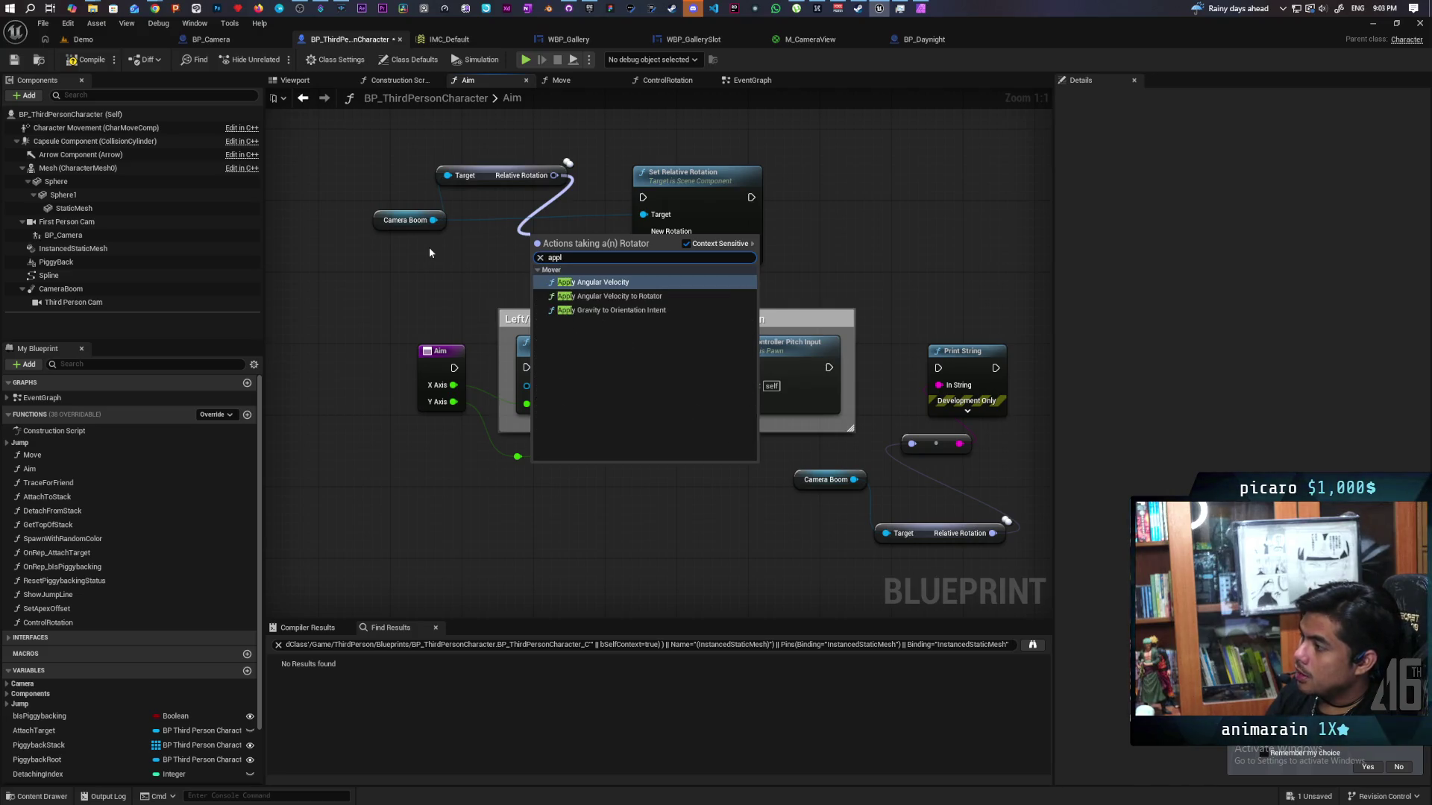
pyautogui.press('BackSpace')
pyautogui.press('BackSpace')
pyautogui.press('BackSpace')
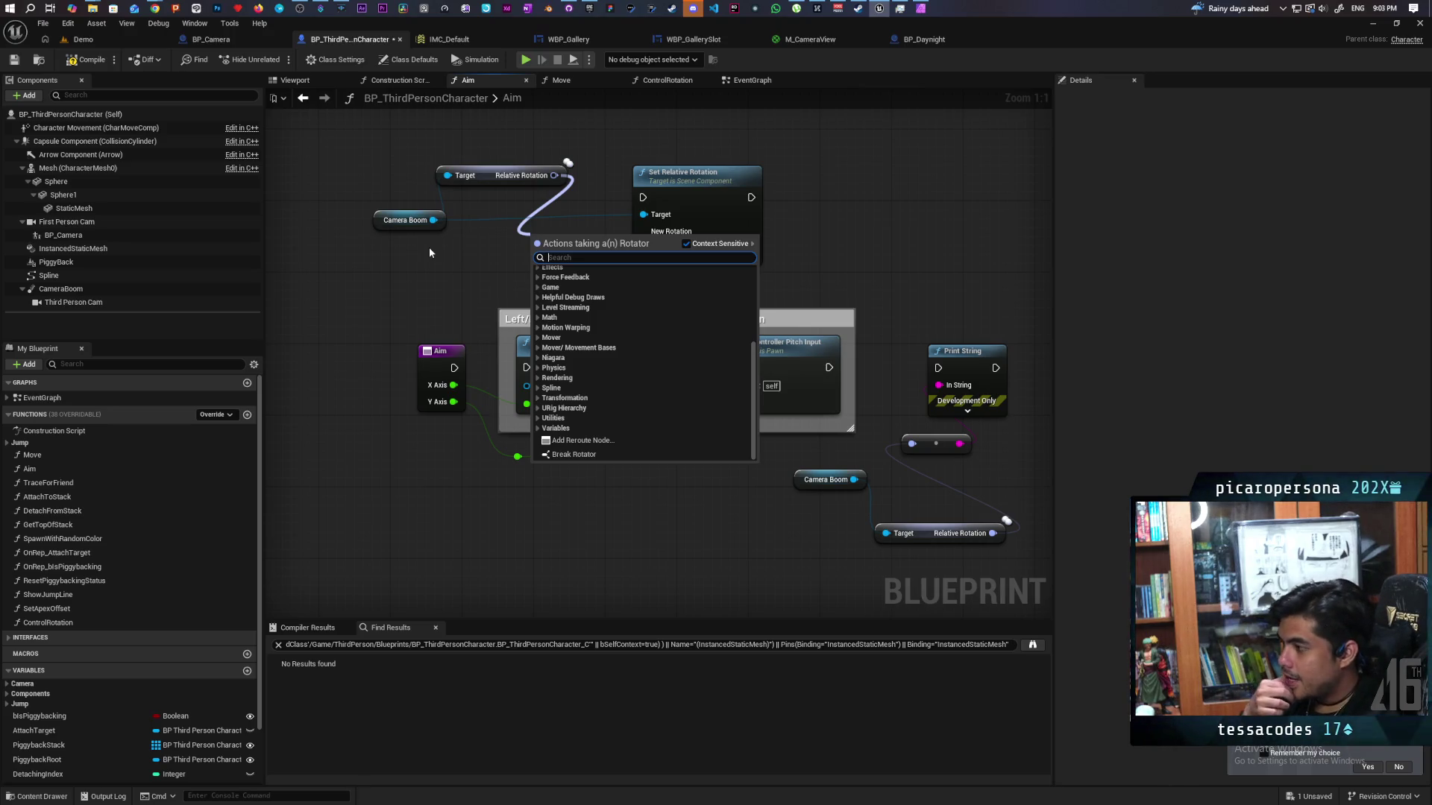
pyautogui.write('rotation')
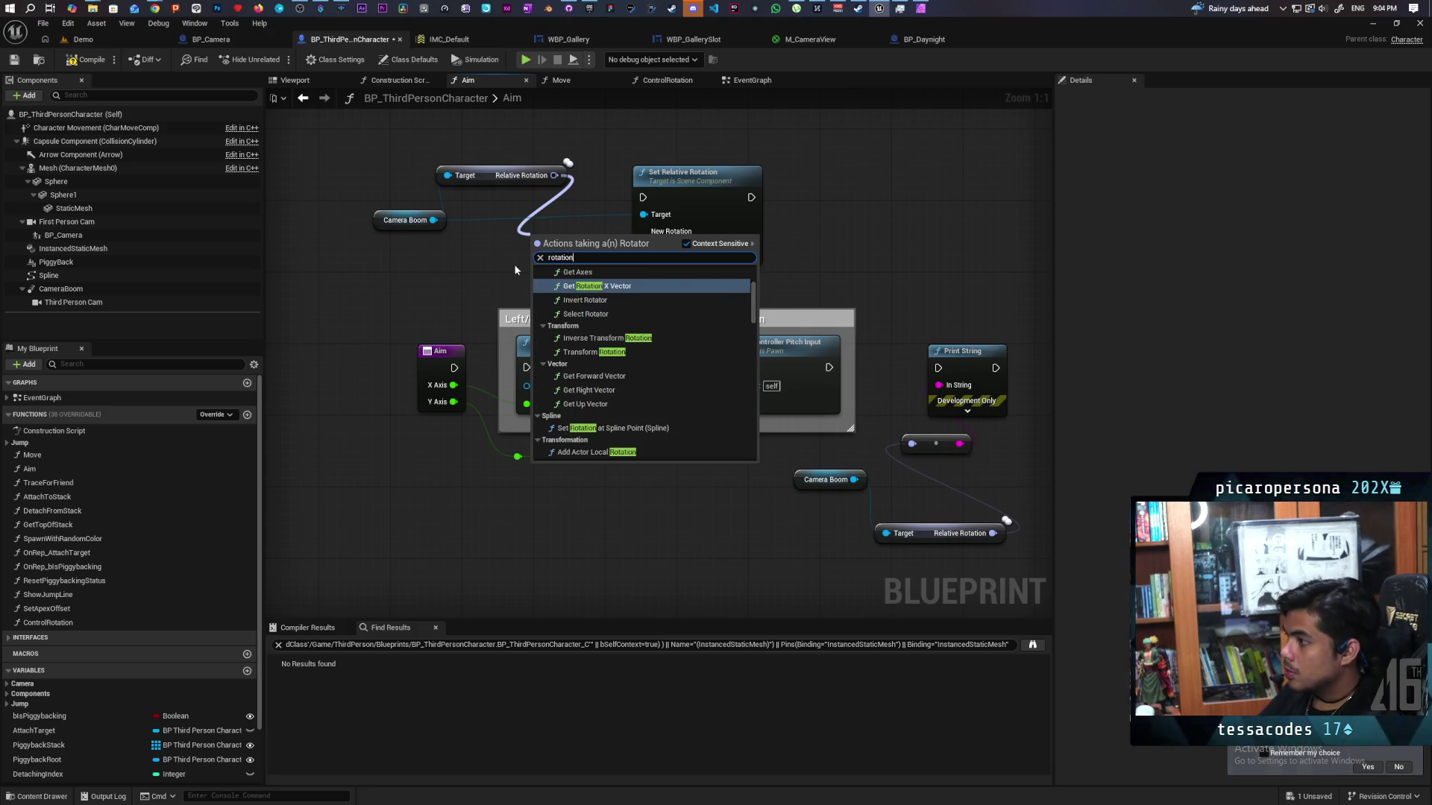
pyautogui.scroll(2, 638, 383)
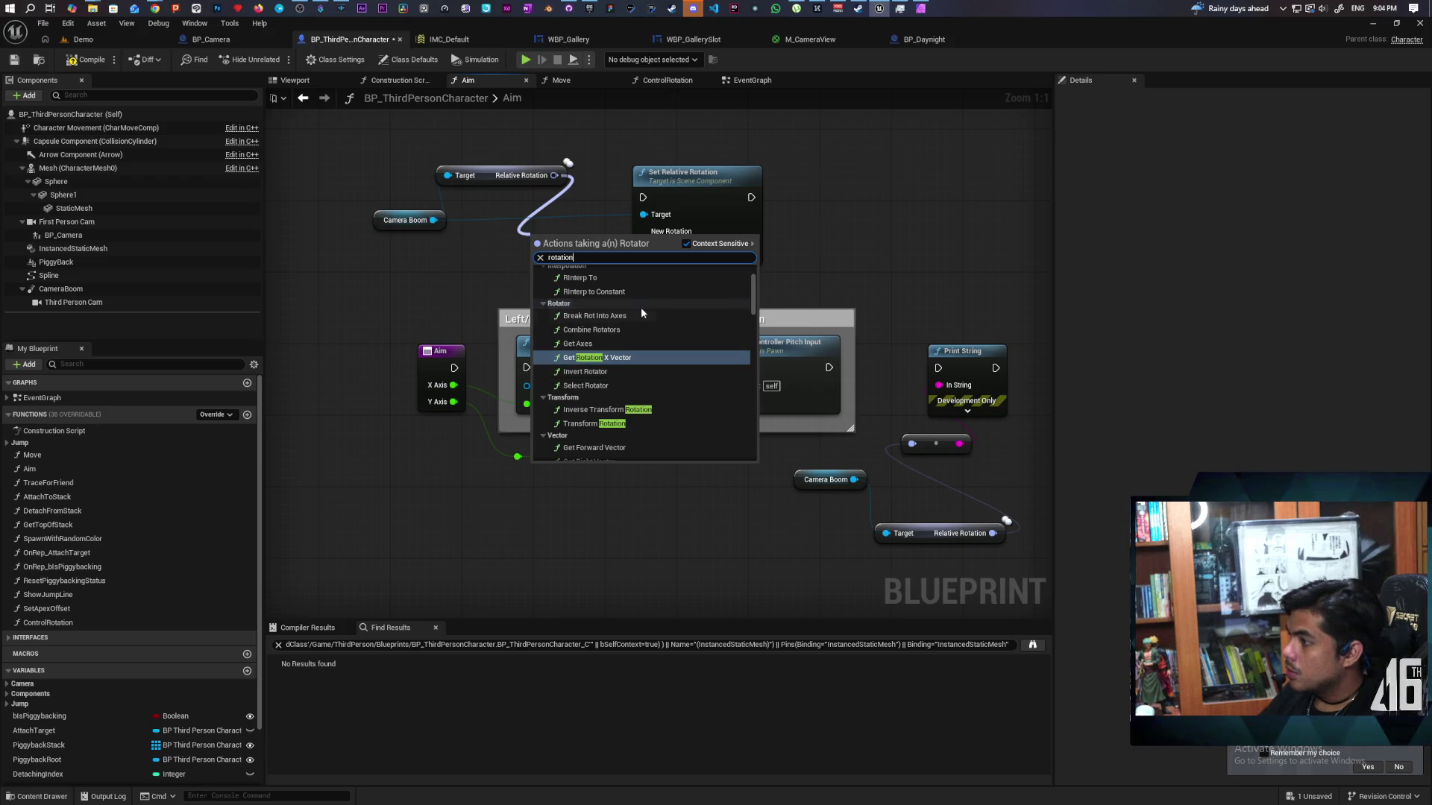
pyautogui.click(652, 329)
pyautogui.moveTo(584, 244); pyautogui.dragTo(531, 244)
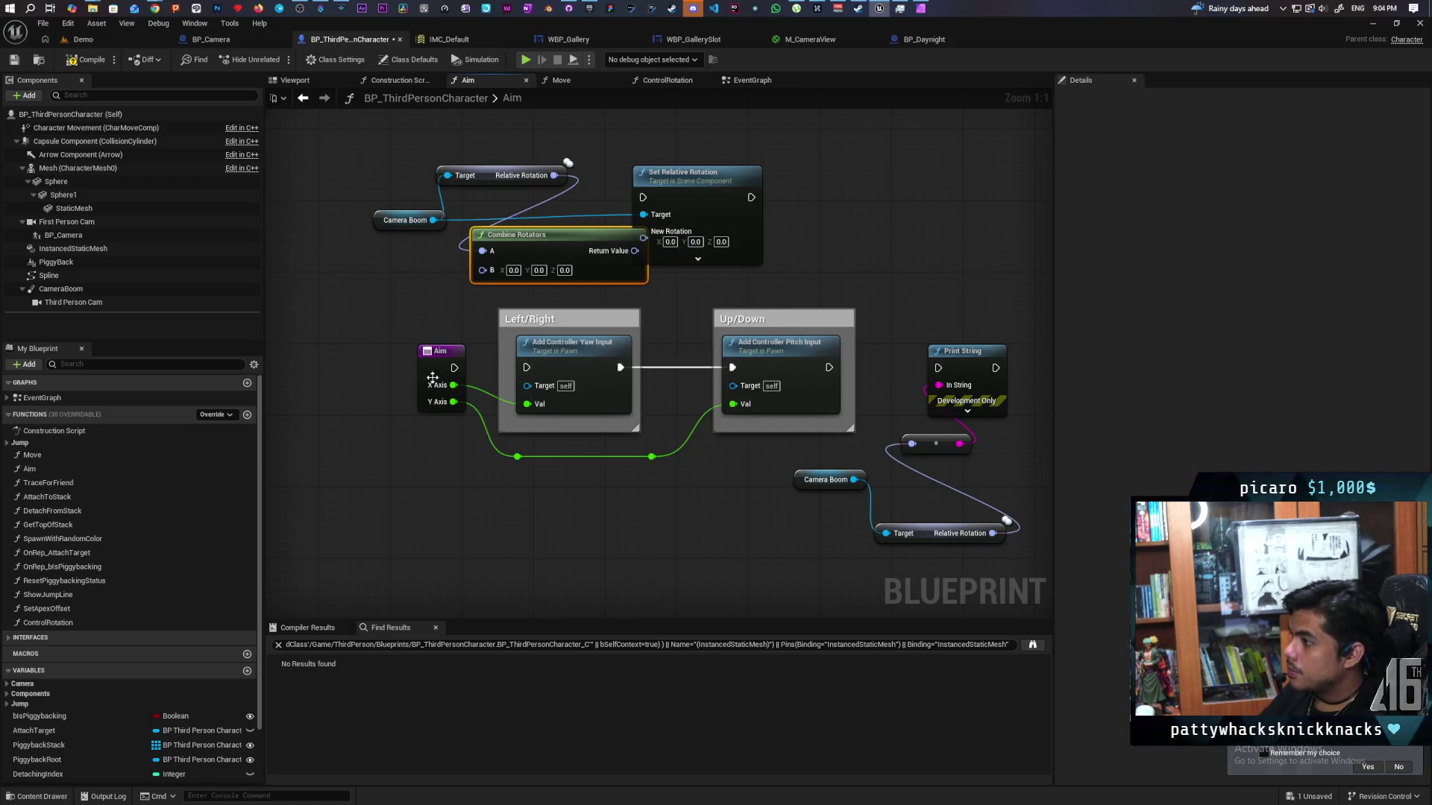
# - Split Combine Rotators' B pin, feed X Axis to yaw and Y Axis to pitch, and run Set Relative Rotation from Aim
pyautogui.rightClick(483, 270)
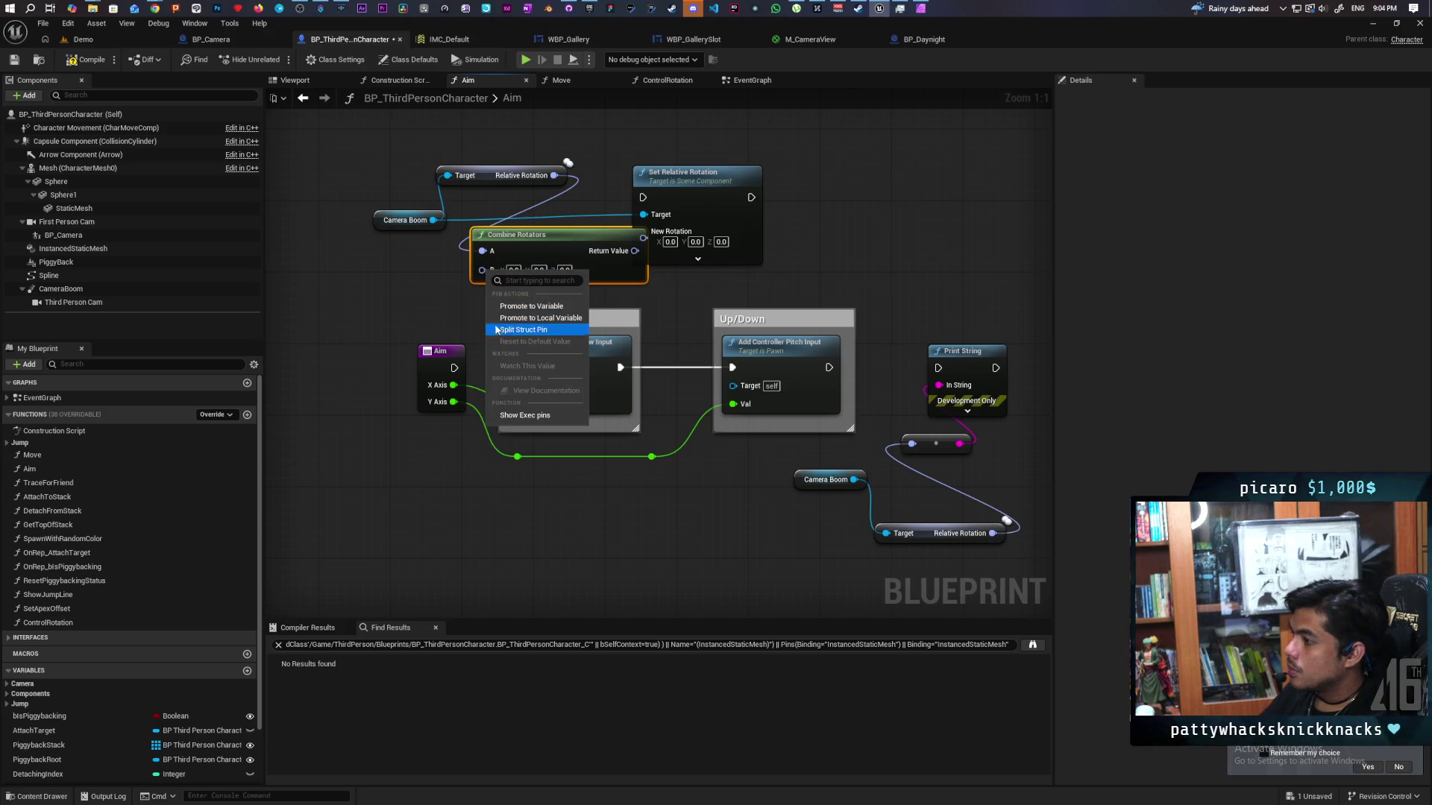
pyautogui.click(512, 330)
pyautogui.moveTo(537, 241); pyautogui.dragTo(536, 214)
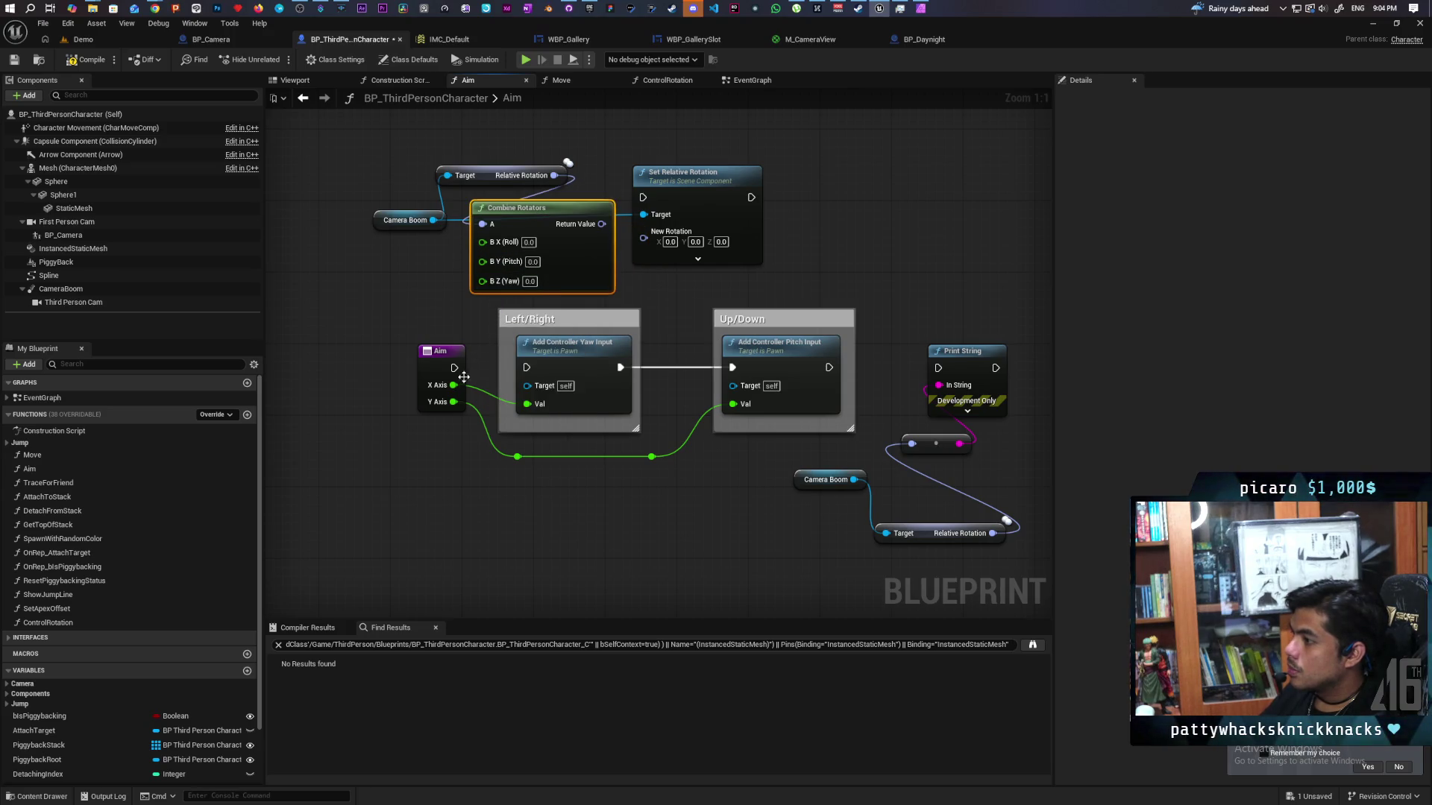
pyautogui.moveTo(455, 386); pyautogui.dragTo(482, 261)
pyautogui.moveTo(601, 224); pyautogui.dragTo(644, 237)
pyautogui.moveTo(454, 368)
pyautogui.mouseDown()
pyautogui.moveTo(608, 211)
pyautogui.moveTo(643, 197)
pyautogui.mouseUp()
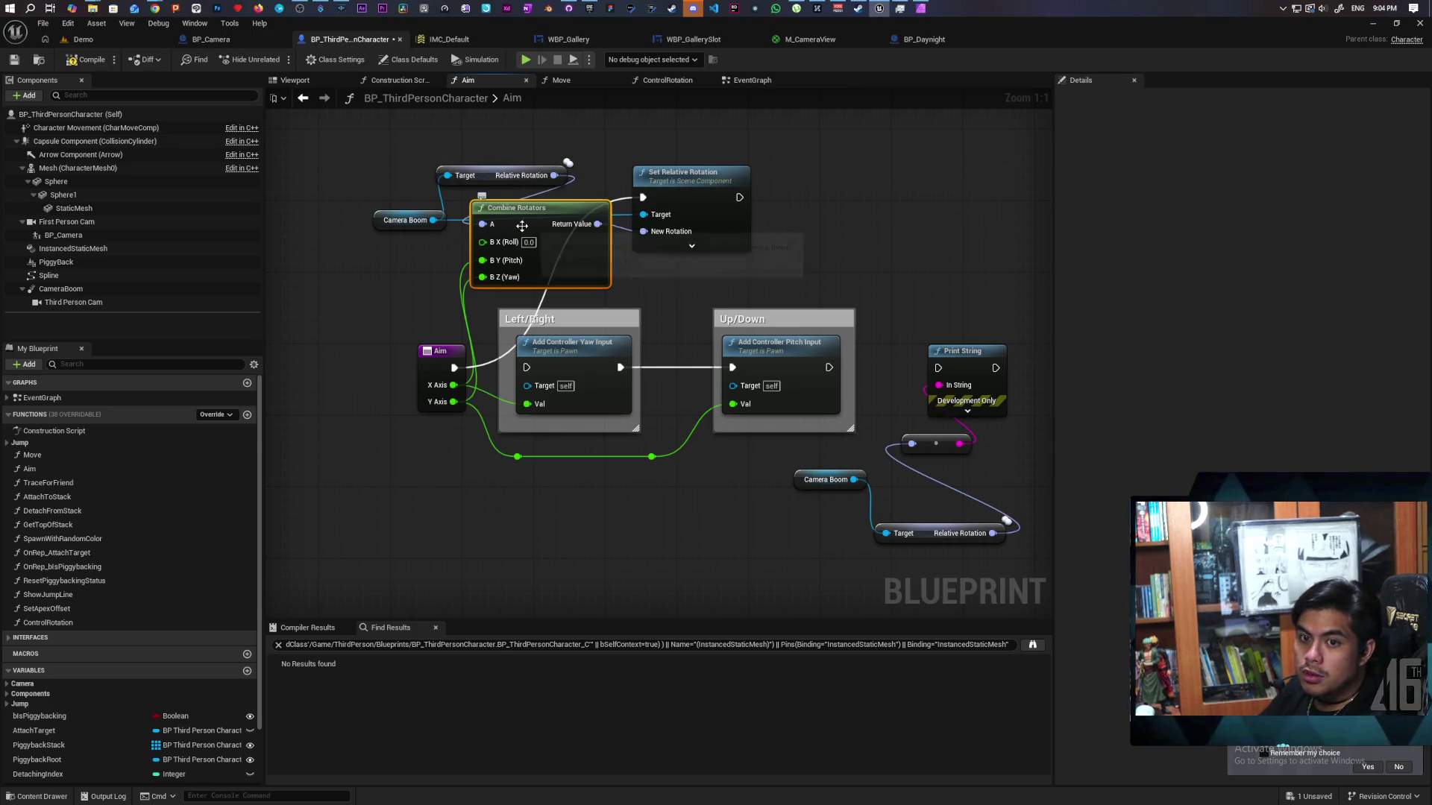
pyautogui.click(101, 34)
# - Chain Print String after Set Relative Rotation, then compile and save the character blueprint
pyautogui.click(278, 59)
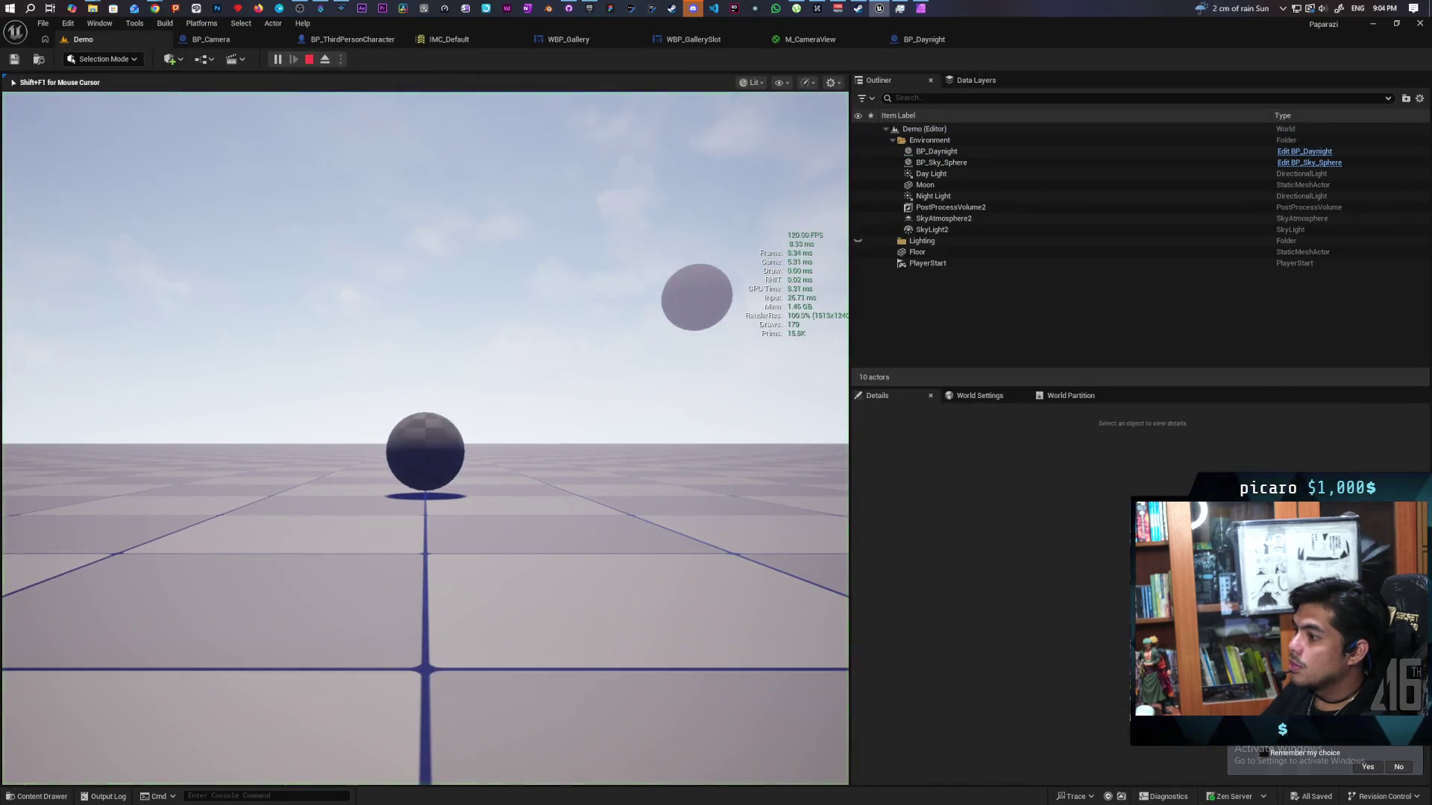
pyautogui.press('Escape')
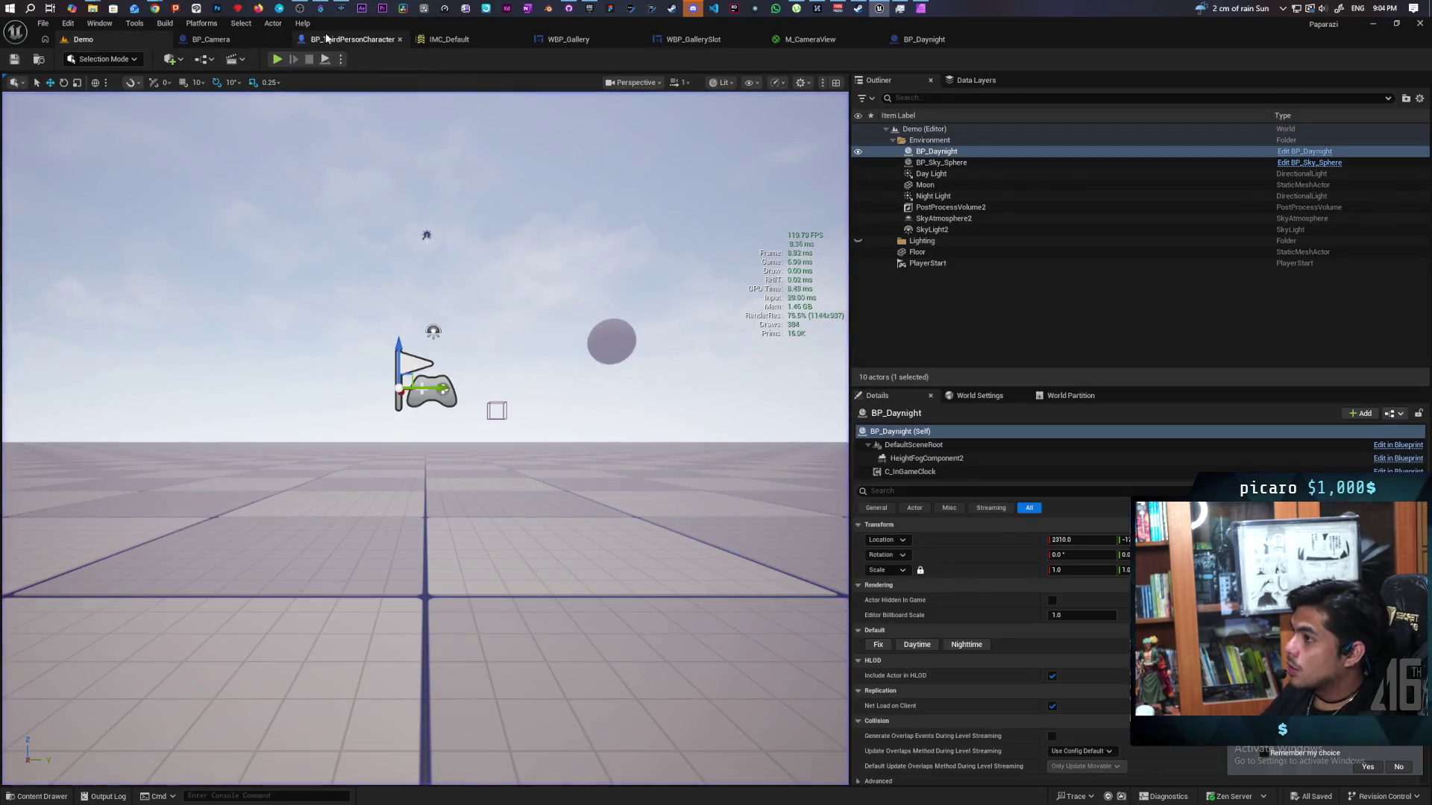
pyautogui.click(353, 39)
pyautogui.moveTo(738, 199); pyautogui.dragTo(939, 368)
pyautogui.click(87, 59)
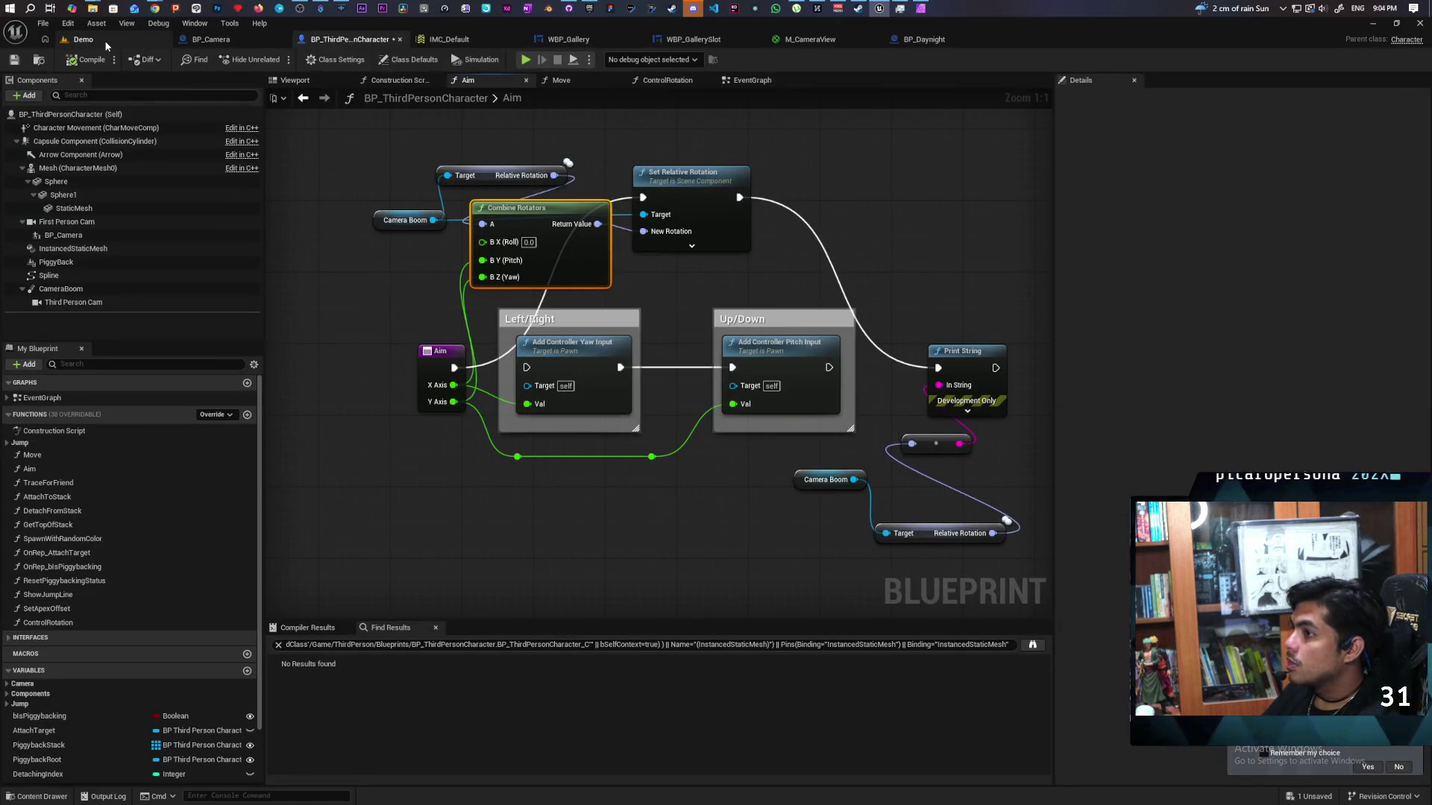
# - Play-test the Demo level to log Camera Boom's rotation, then return to the Aim graph
pyautogui.click(83, 39)
pyautogui.click(279, 60)
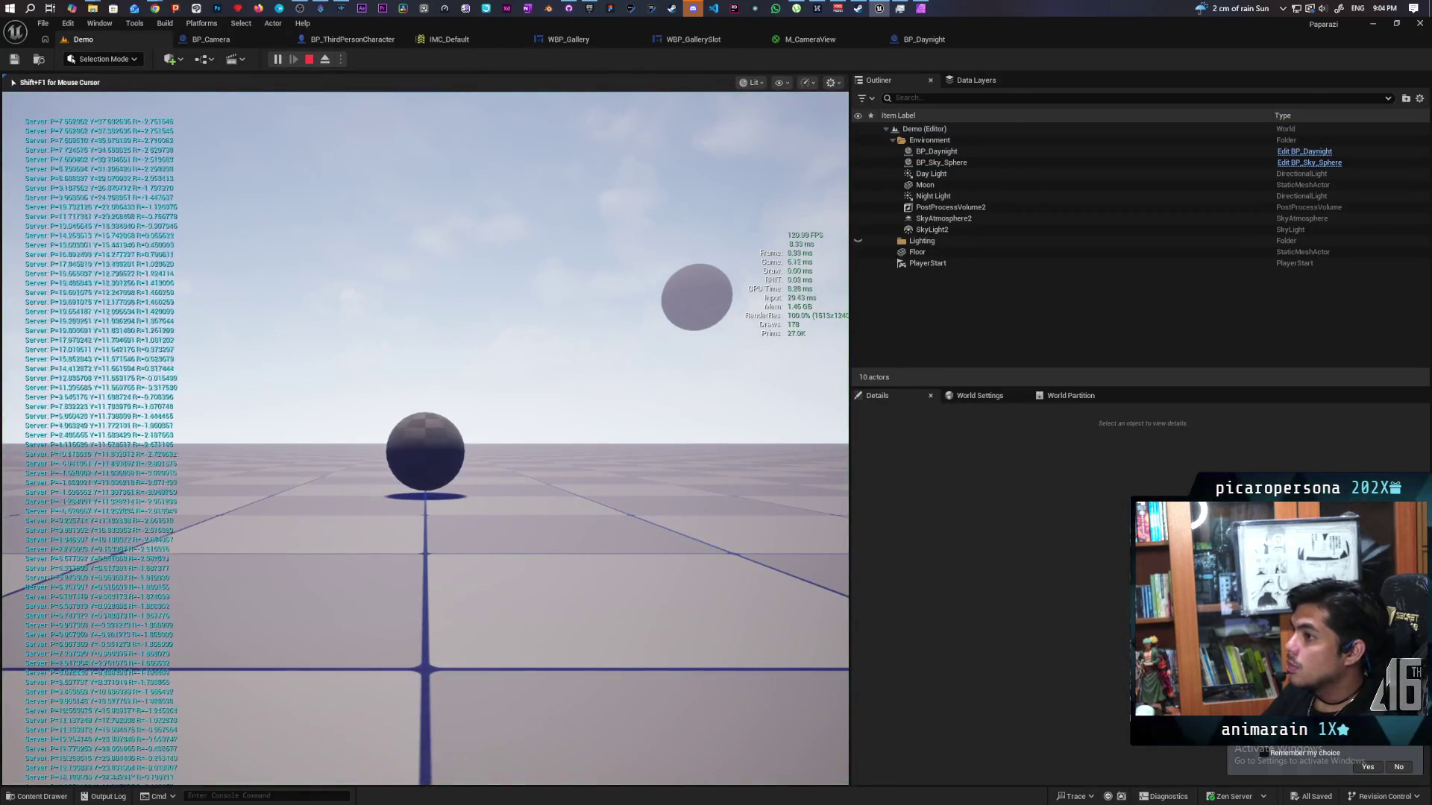
pyautogui.press('Escape')
pyautogui.click(214, 40)
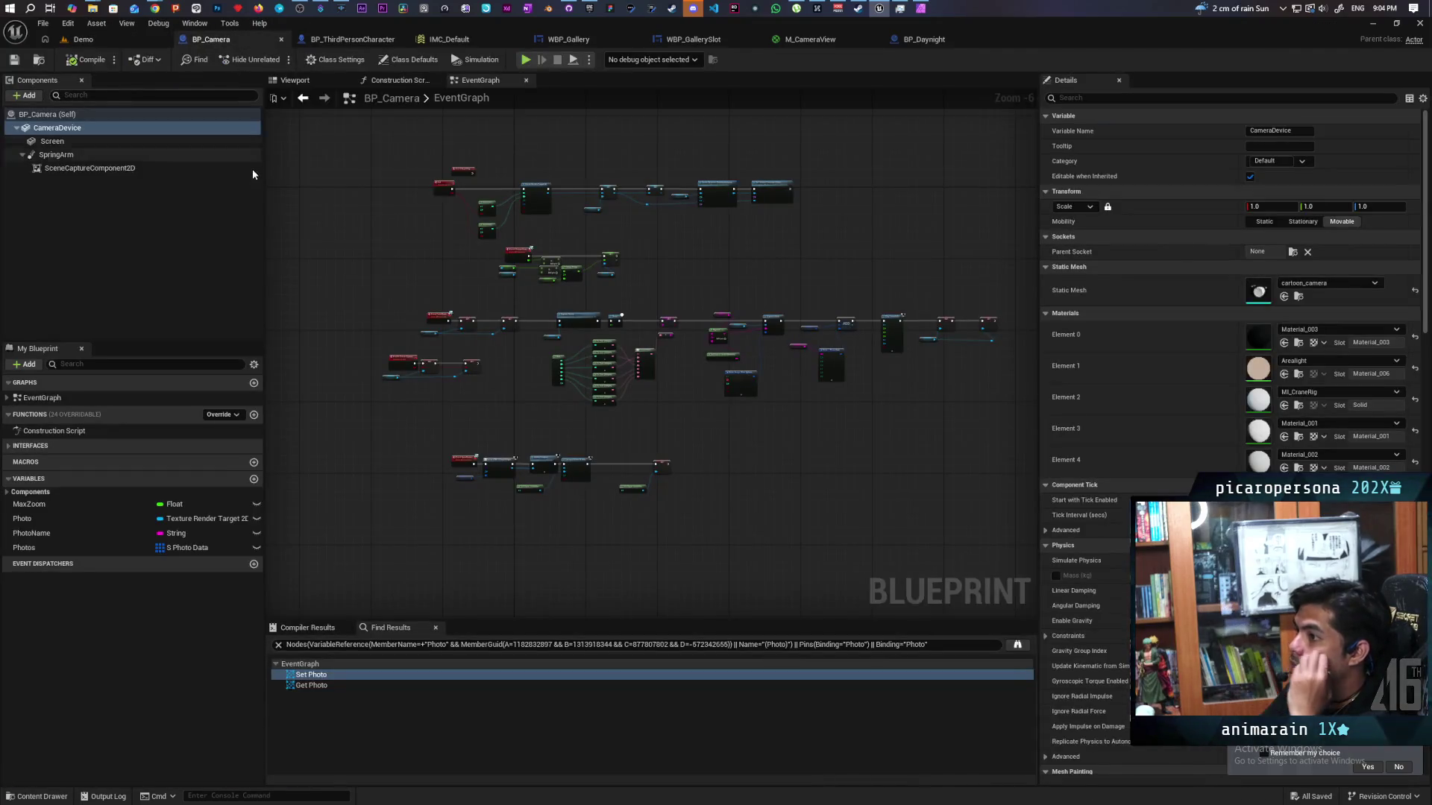
pyautogui.click(360, 41)
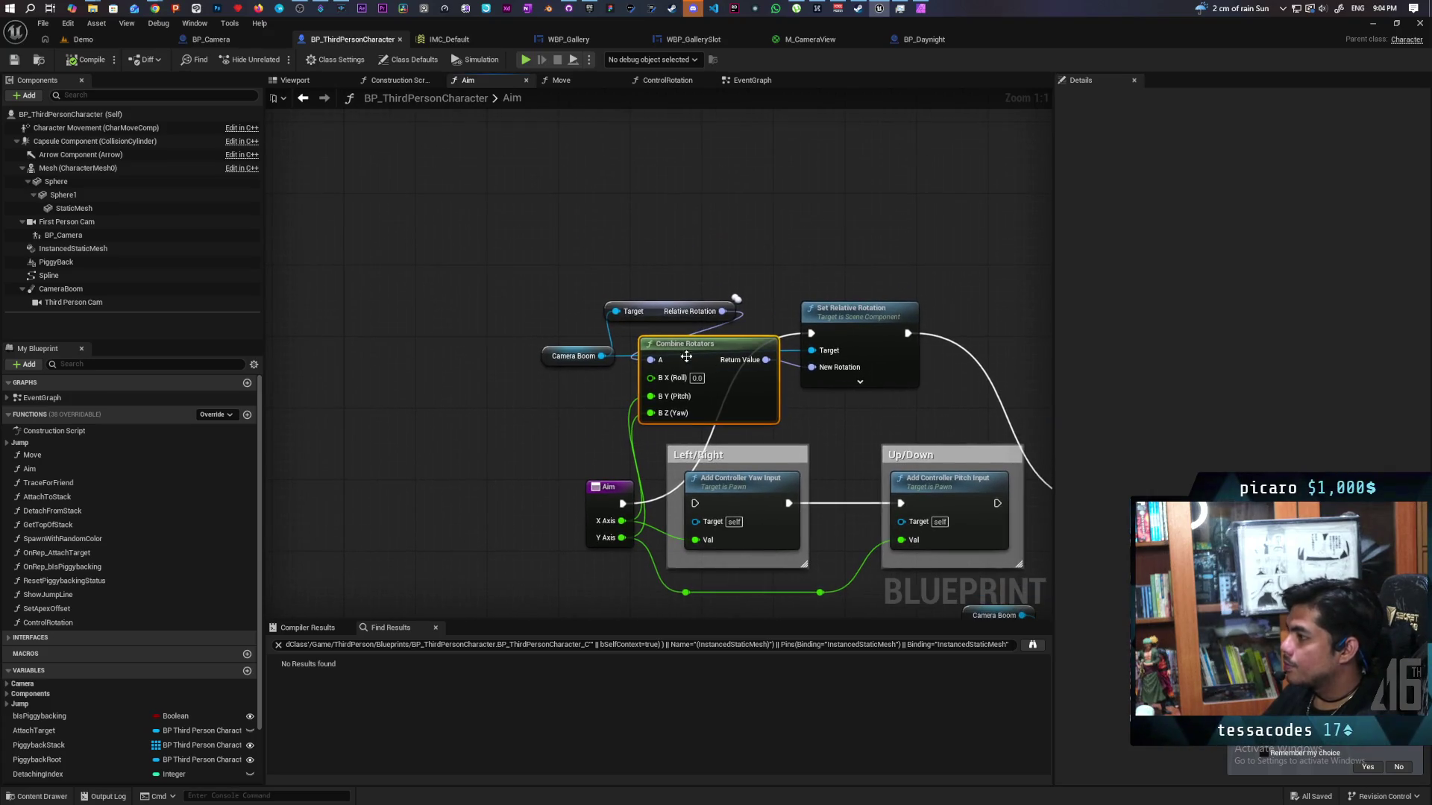
# - Add an Add Relative Rotation node off Camera Boom and place it above Set Relative Rotation
pyautogui.moveTo(599, 356); pyautogui.dragTo(657, 203)
pyautogui.write('add relt')
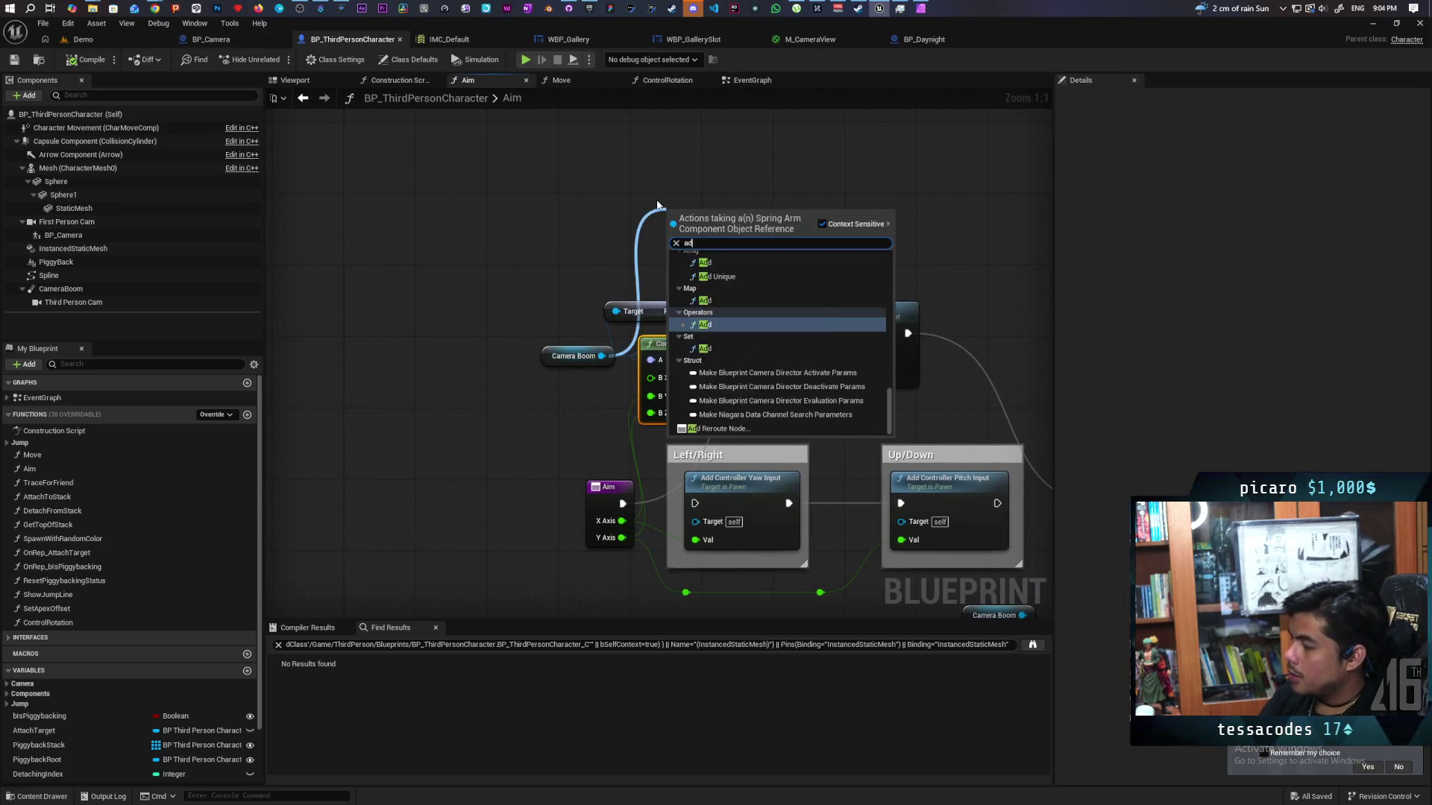
pyautogui.press('BackSpace')
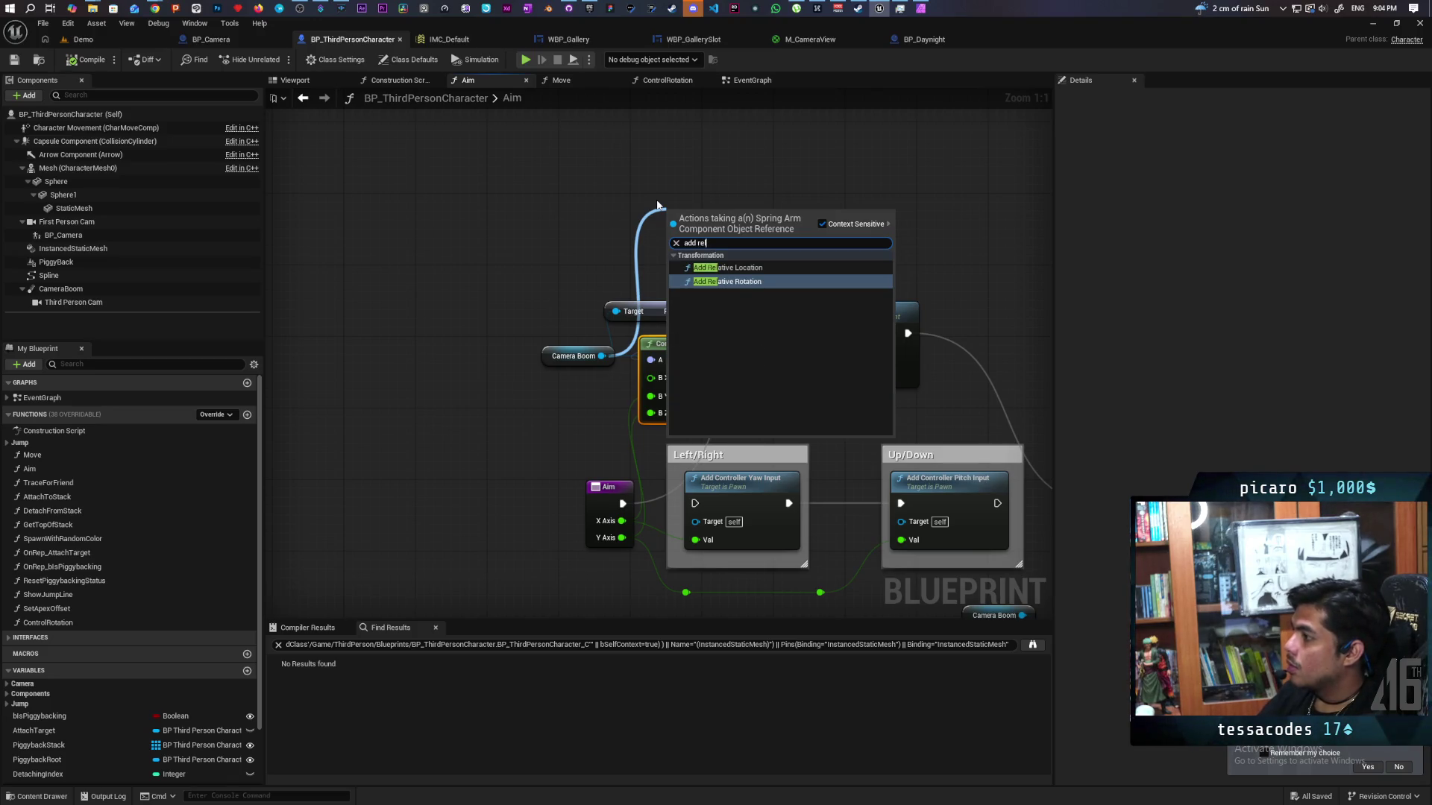
pyautogui.press('Return')
pyautogui.moveTo(725, 234); pyautogui.dragTo(868, 191)
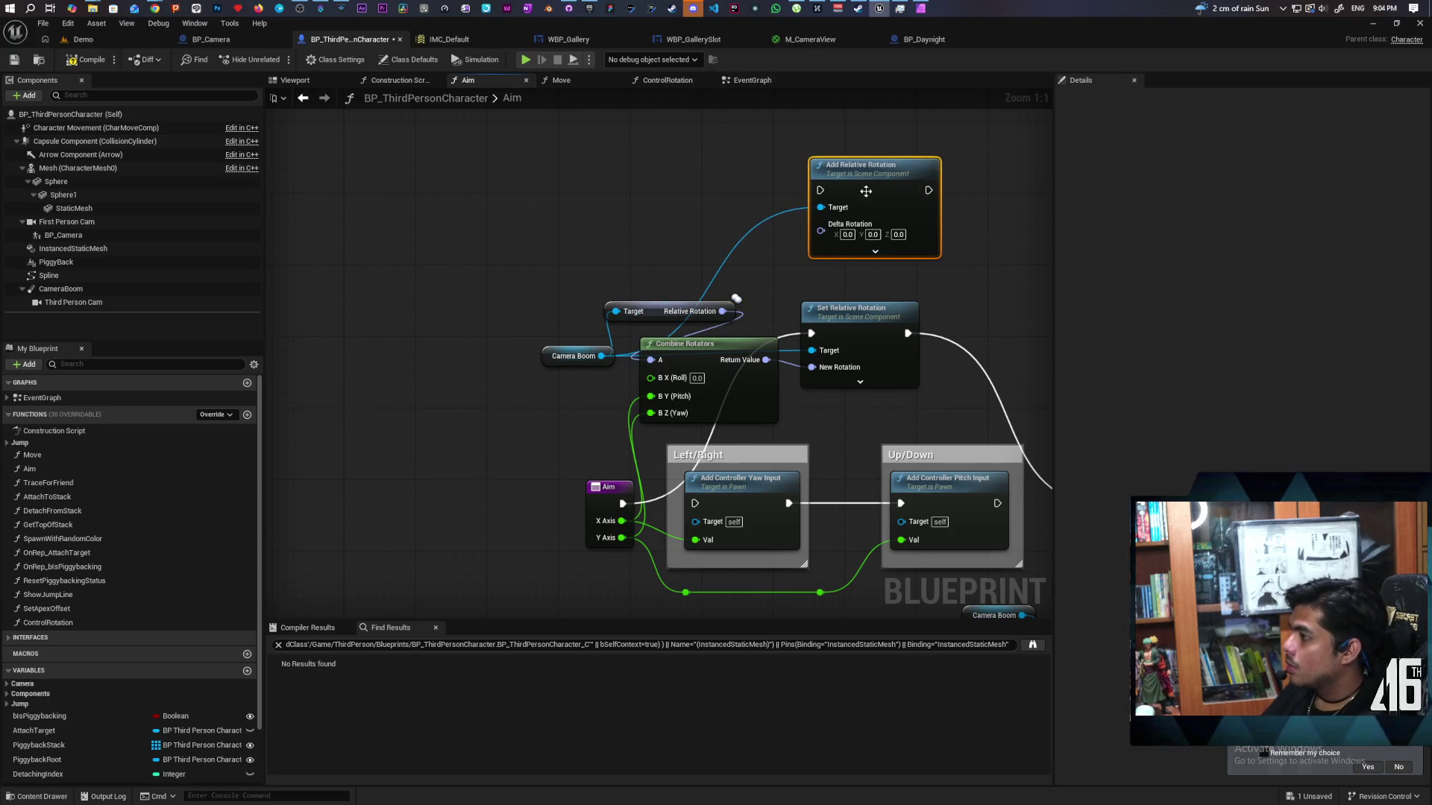
# - Detach Aim's execution wire from Set Relative Rotation, leaving it unconnected
pyautogui.moveTo(811, 333)
pyautogui.mouseDown()
pyautogui.moveTo(768, 253)
pyautogui.moveTo(814, 196)
pyautogui.mouseUp()
pyautogui.click(735, 285)
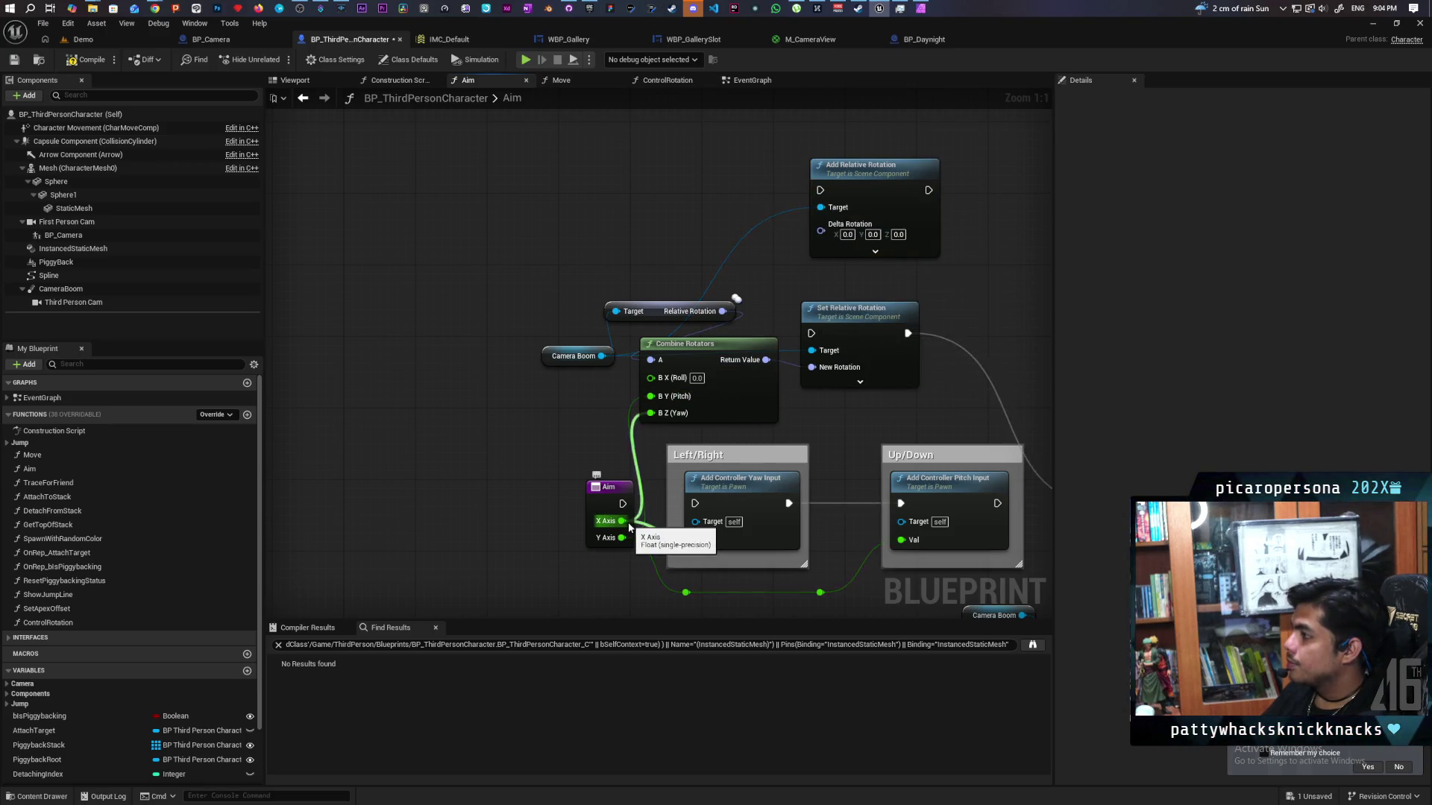
pyautogui.moveTo(723, 389); pyautogui.dragTo(724, 389)
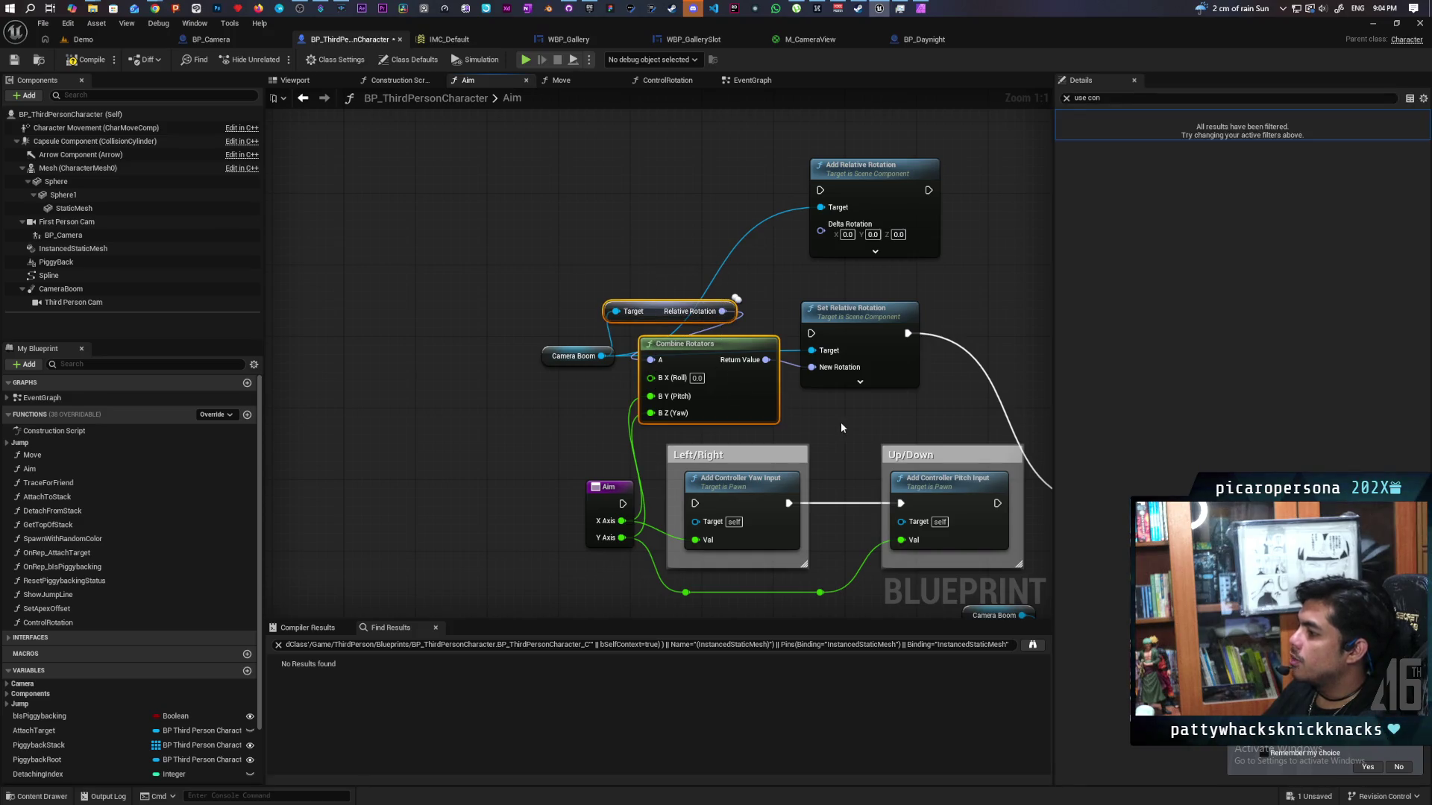
pyautogui.click(589, 231)
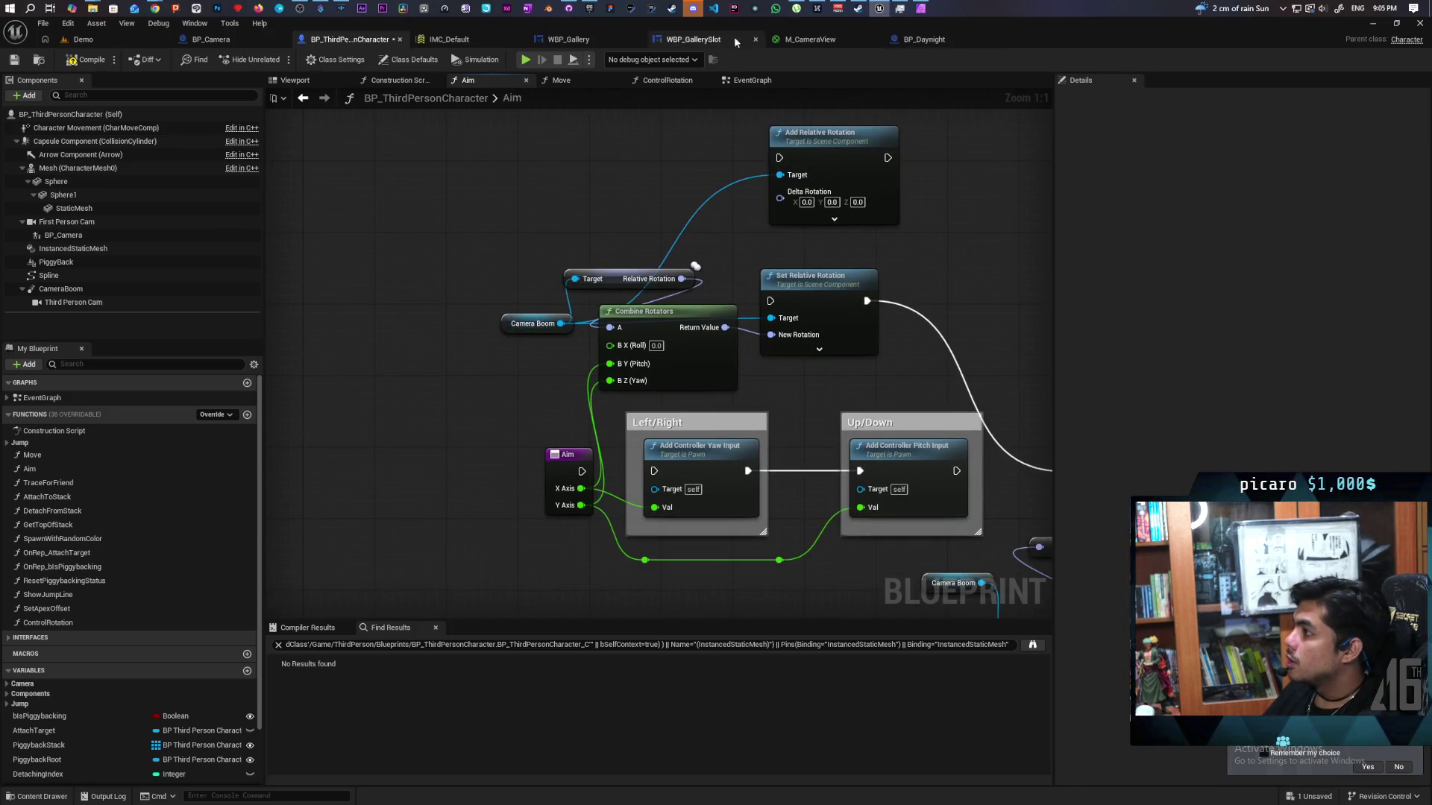
# - Launch the Onibi project from the Epic Games Launcher library, then select CameraBoom in the editor
pyautogui.click(595, 15)
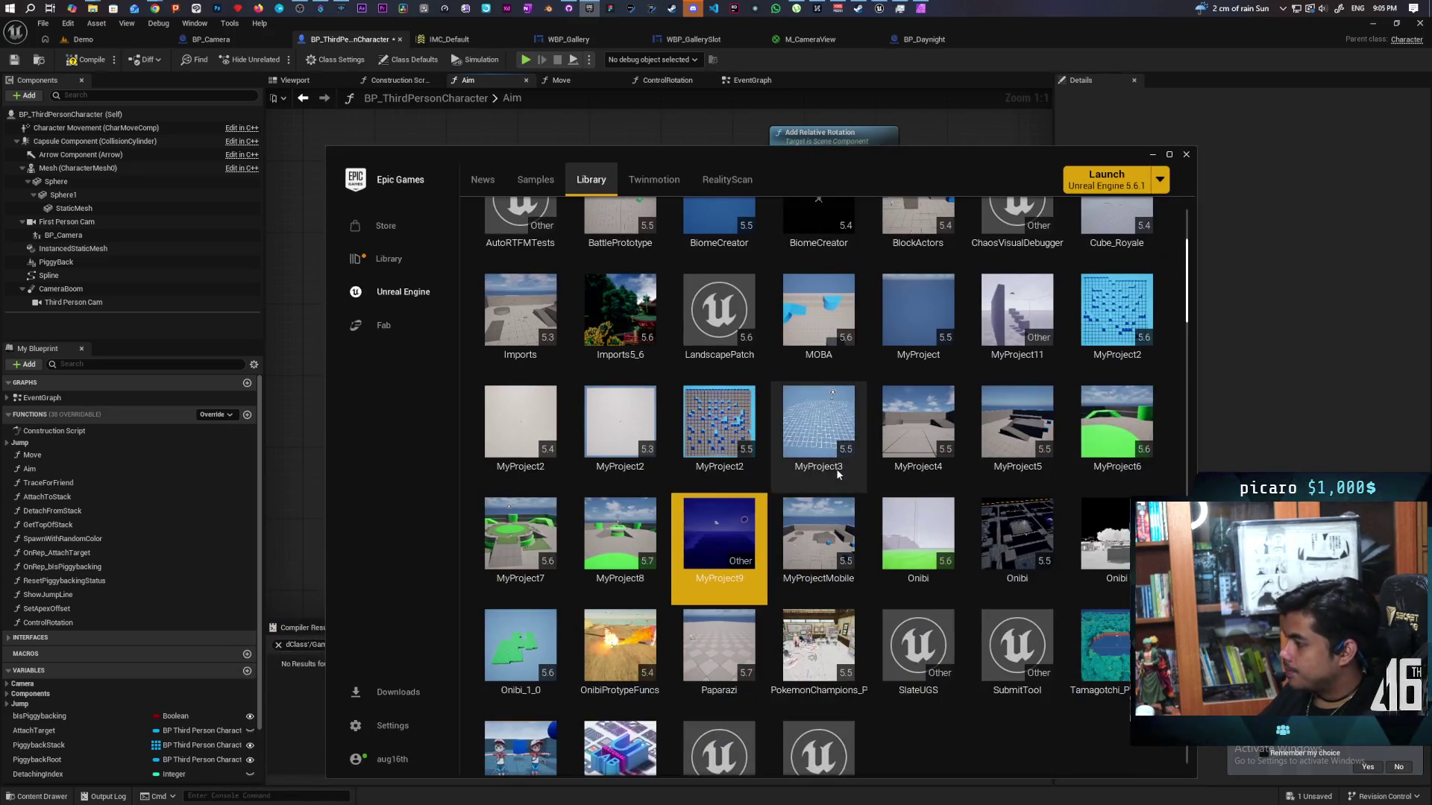
pyautogui.scroll(2, 813, 582)
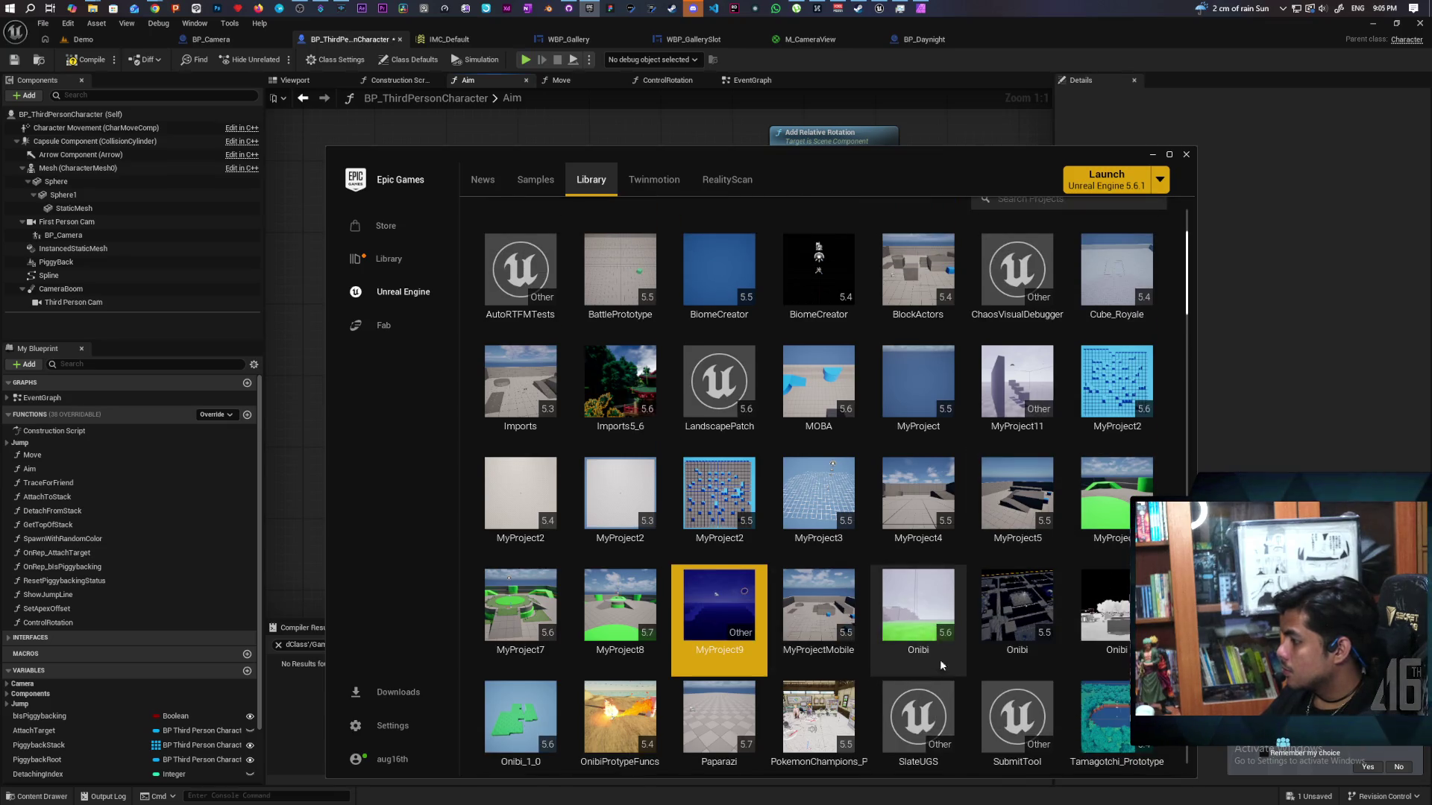
pyautogui.doubleClick(943, 611)
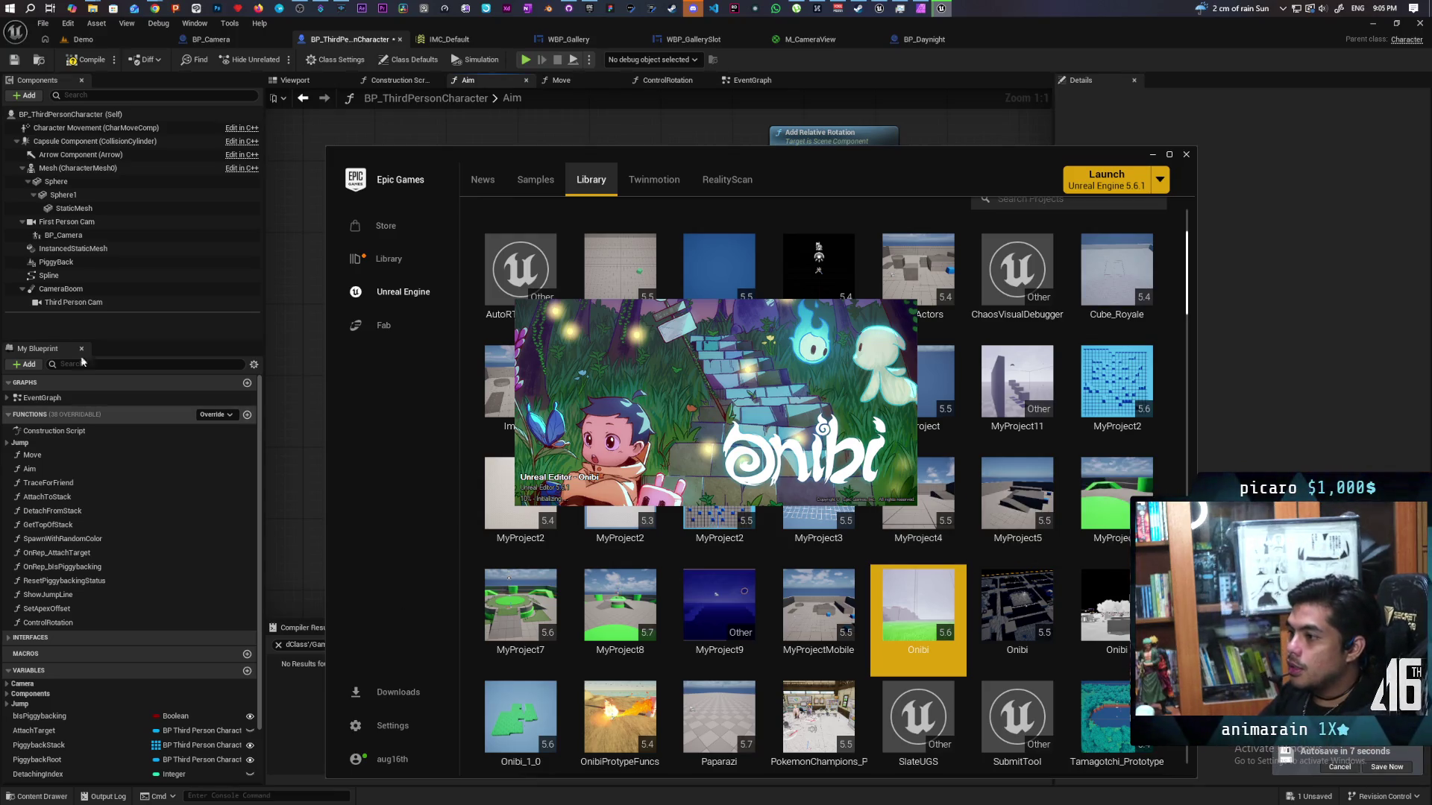
pyautogui.click(58, 297)
pyautogui.click(57, 293)
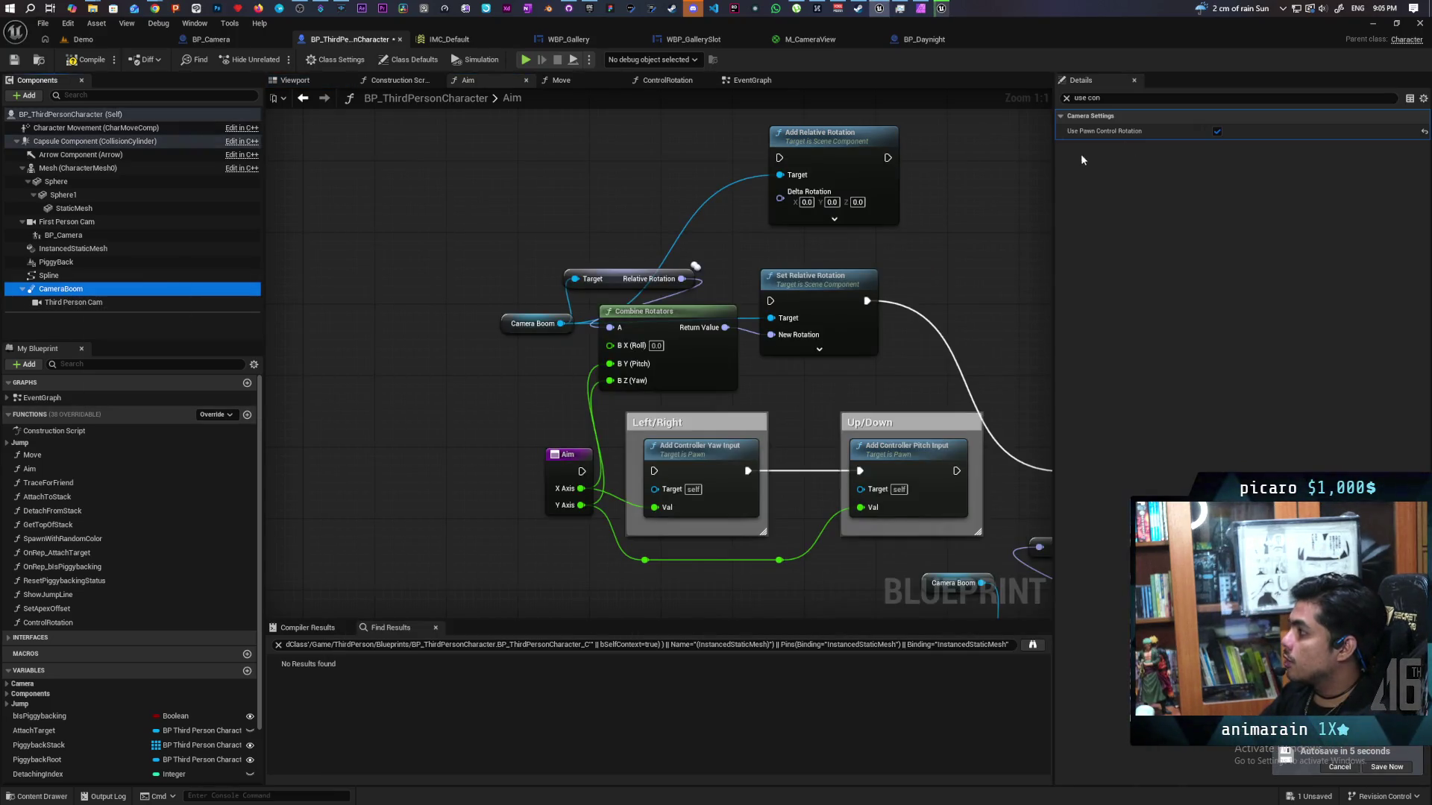
# - Turn off Camera Boom's Use Pawn Control Rotation and run a quick play test
pyautogui.click(1215, 133)
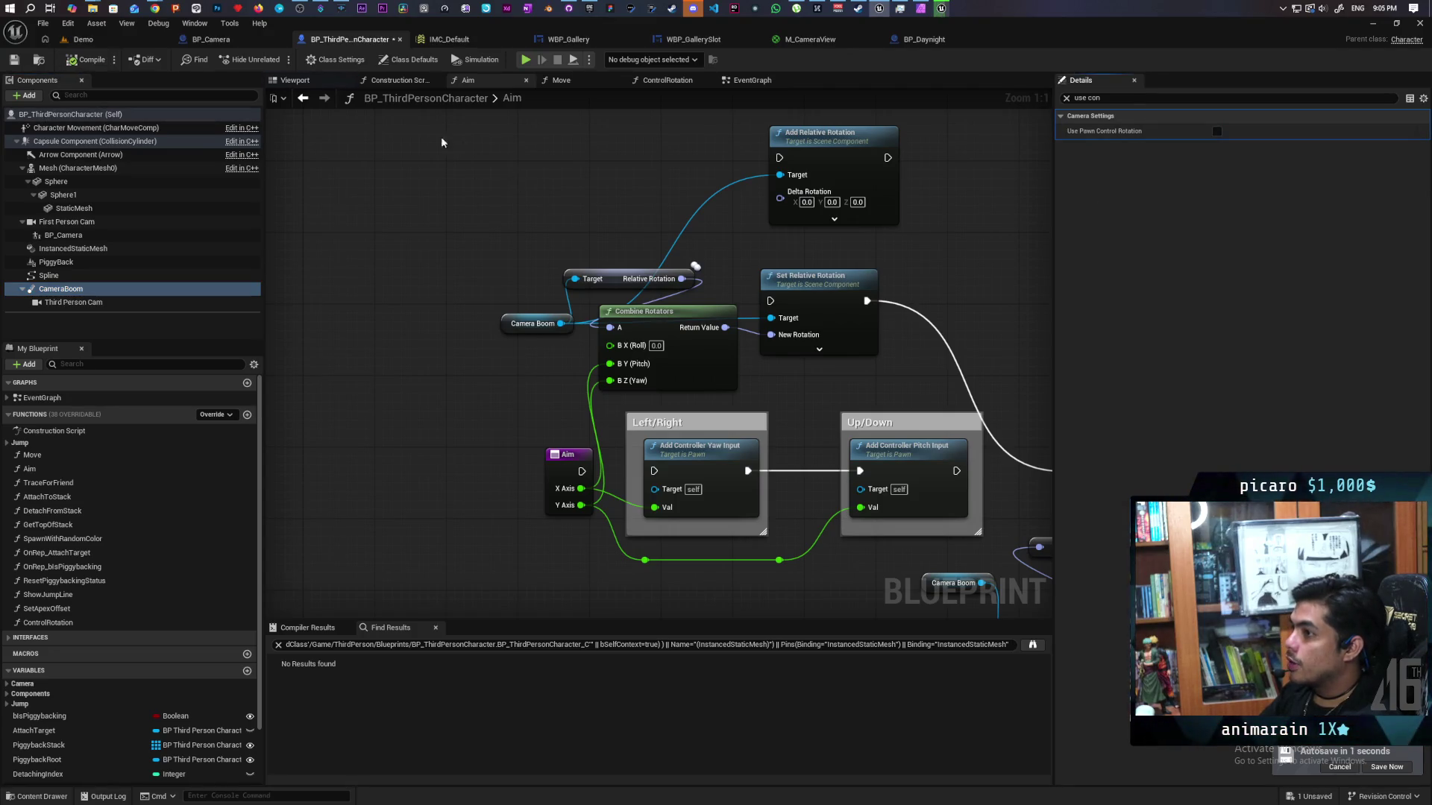
pyautogui.hotkey('ctrl', 'Tab')
pyautogui.click(274, 64)
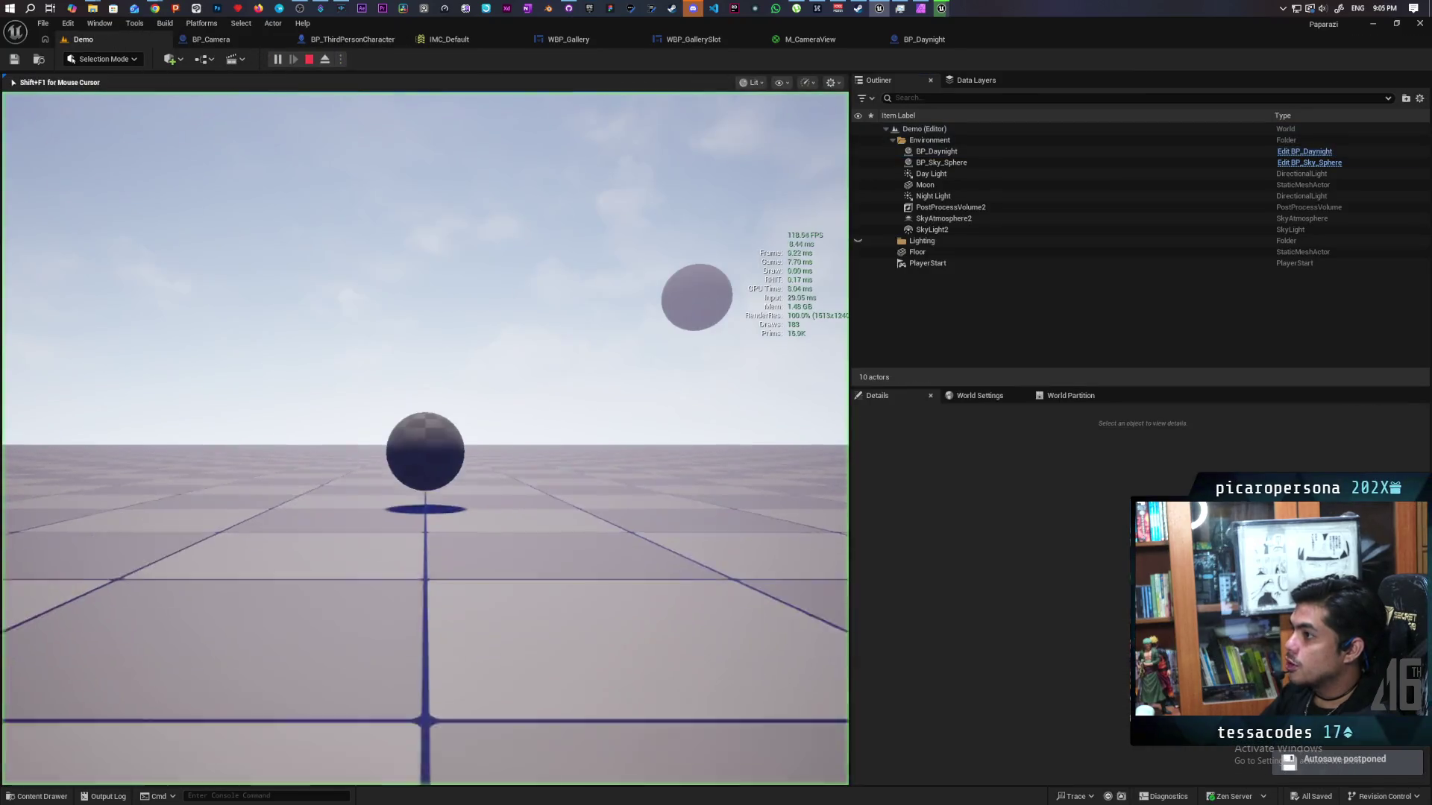
pyautogui.press('Escape')
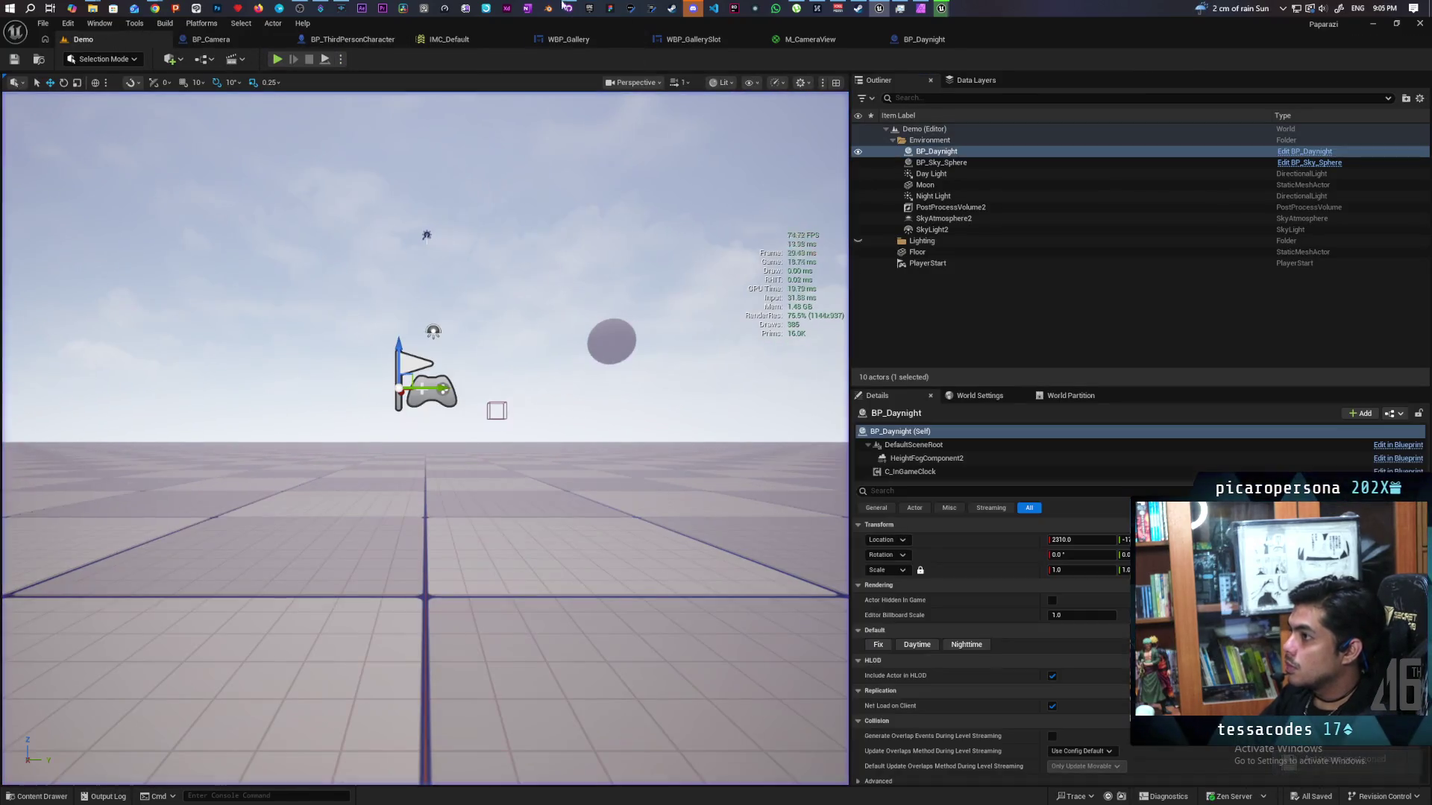
# - Wire Aim's execution into Set Relative Rotation and play-test the new wiring
pyautogui.click(351, 39)
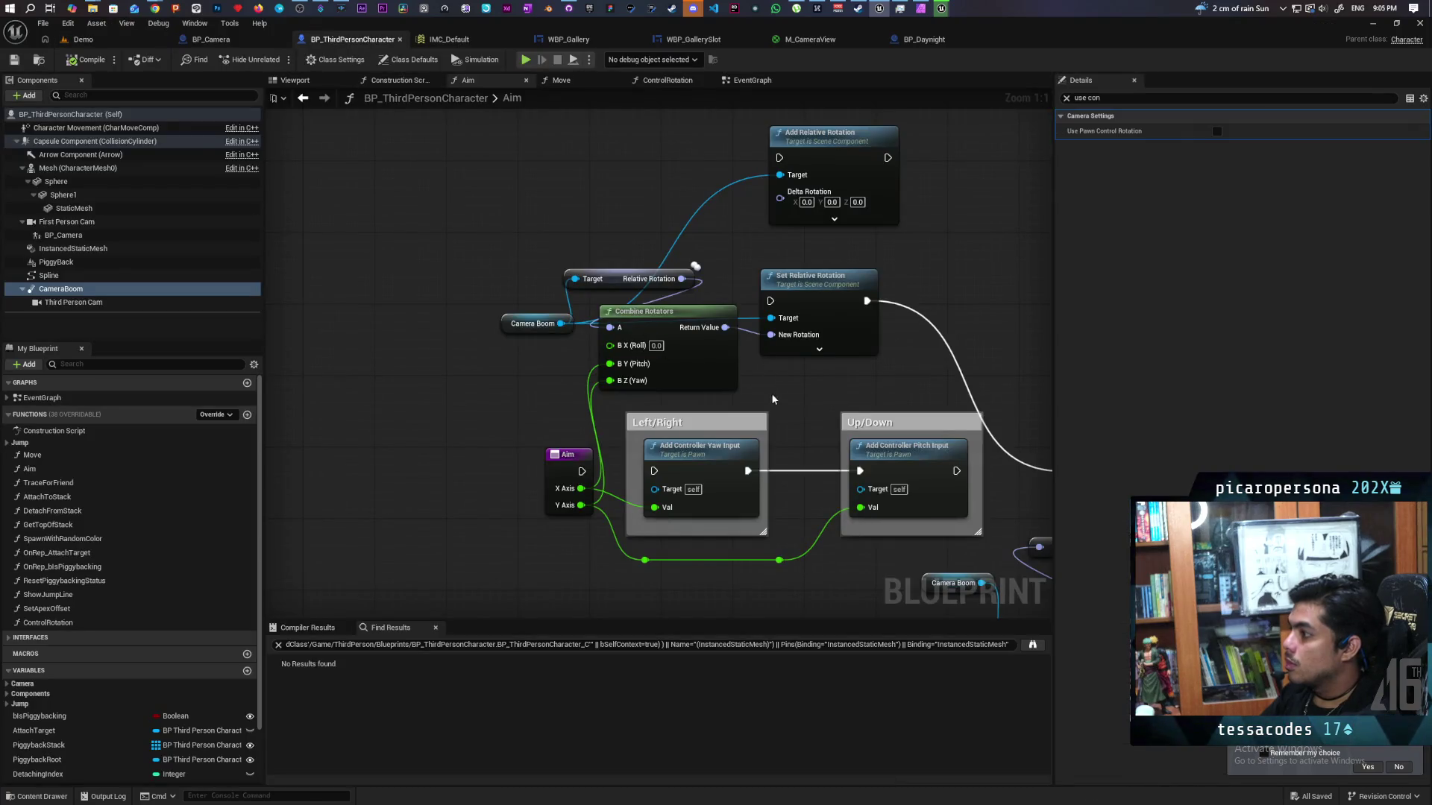
pyautogui.moveTo(581, 471); pyautogui.dragTo(770, 301)
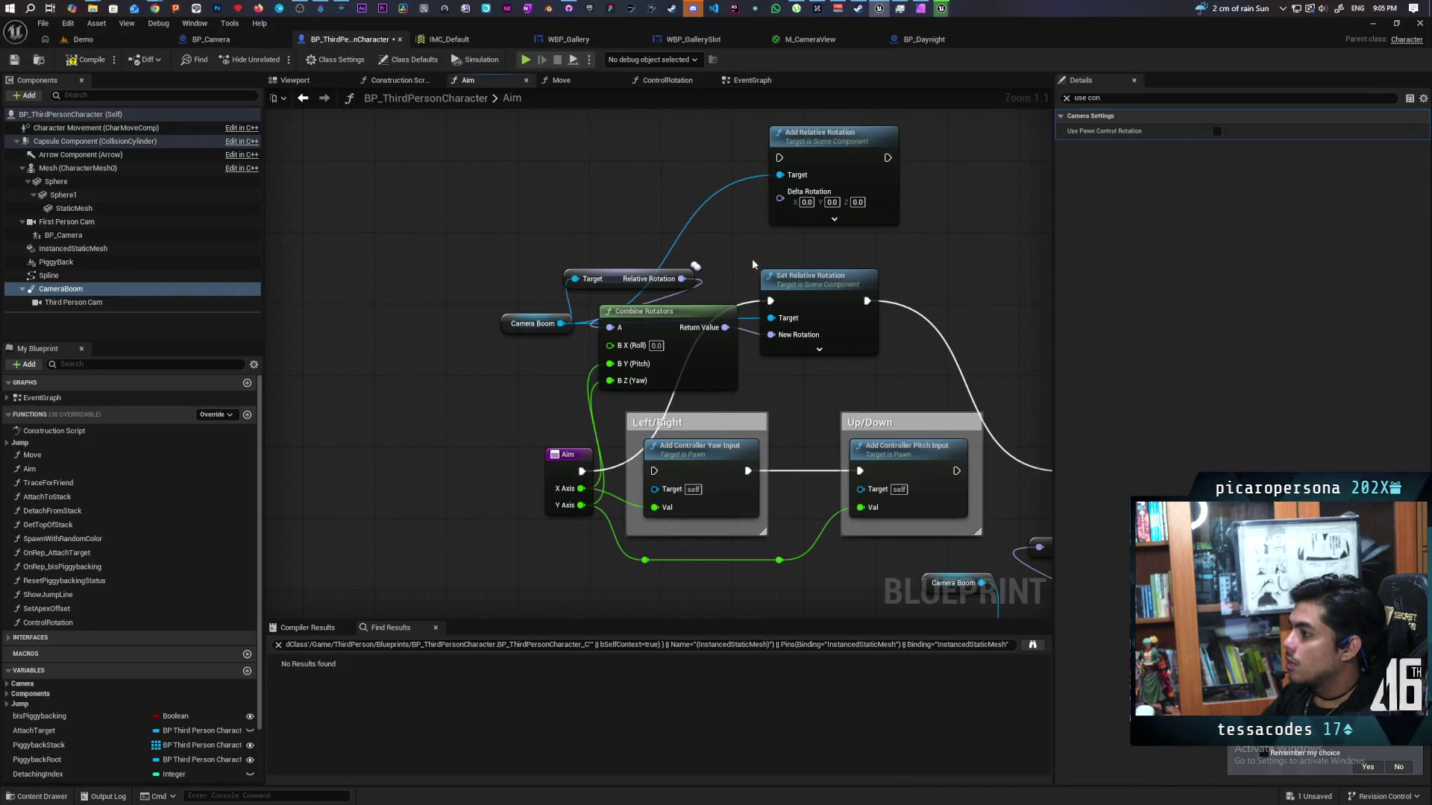
pyautogui.hotkey('alt', 'p')
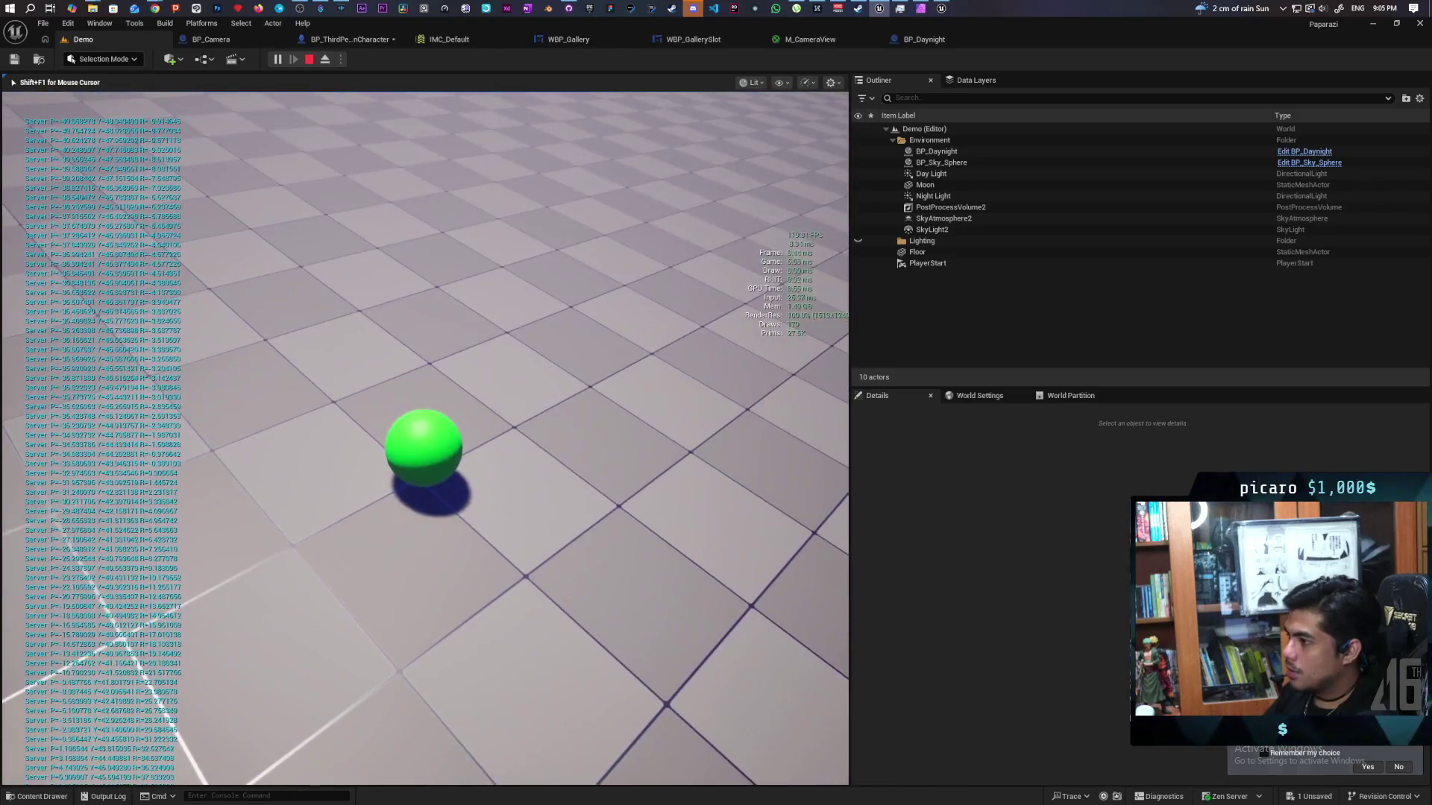
pyautogui.press('Escape')
pyautogui.click(375, 42)
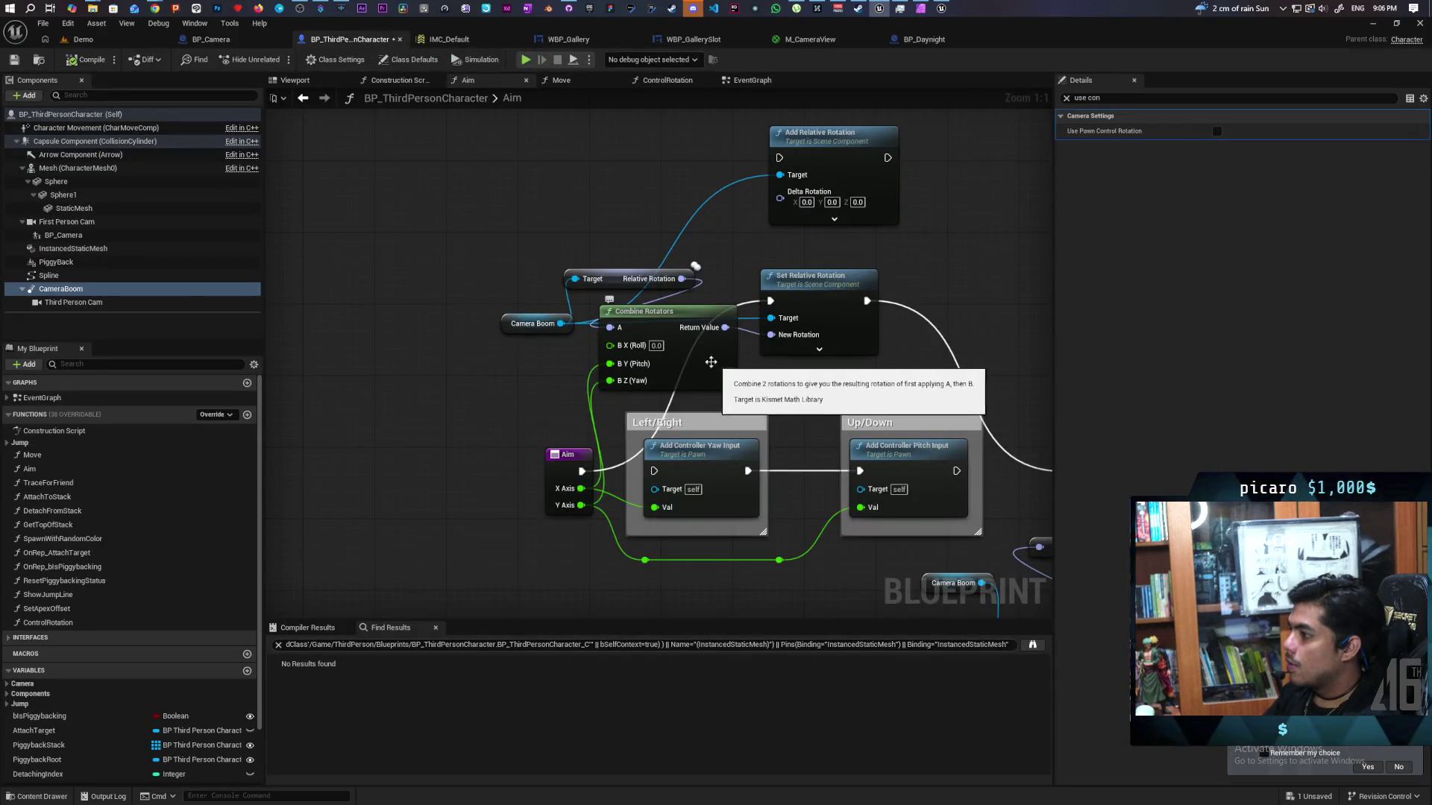
# - Spread out the Aim nodes and break the wires into Combine Rotators' B Z (Yaw) and B Y (Pitch)
pyautogui.moveTo(827, 287); pyautogui.dragTo(889, 279)
pyautogui.moveTo(589, 479); pyautogui.dragTo(524, 480)
pyautogui.keyDown('alt'); pyautogui.click(610, 381); pyautogui.keyUp('alt')
pyautogui.click(588, 383)
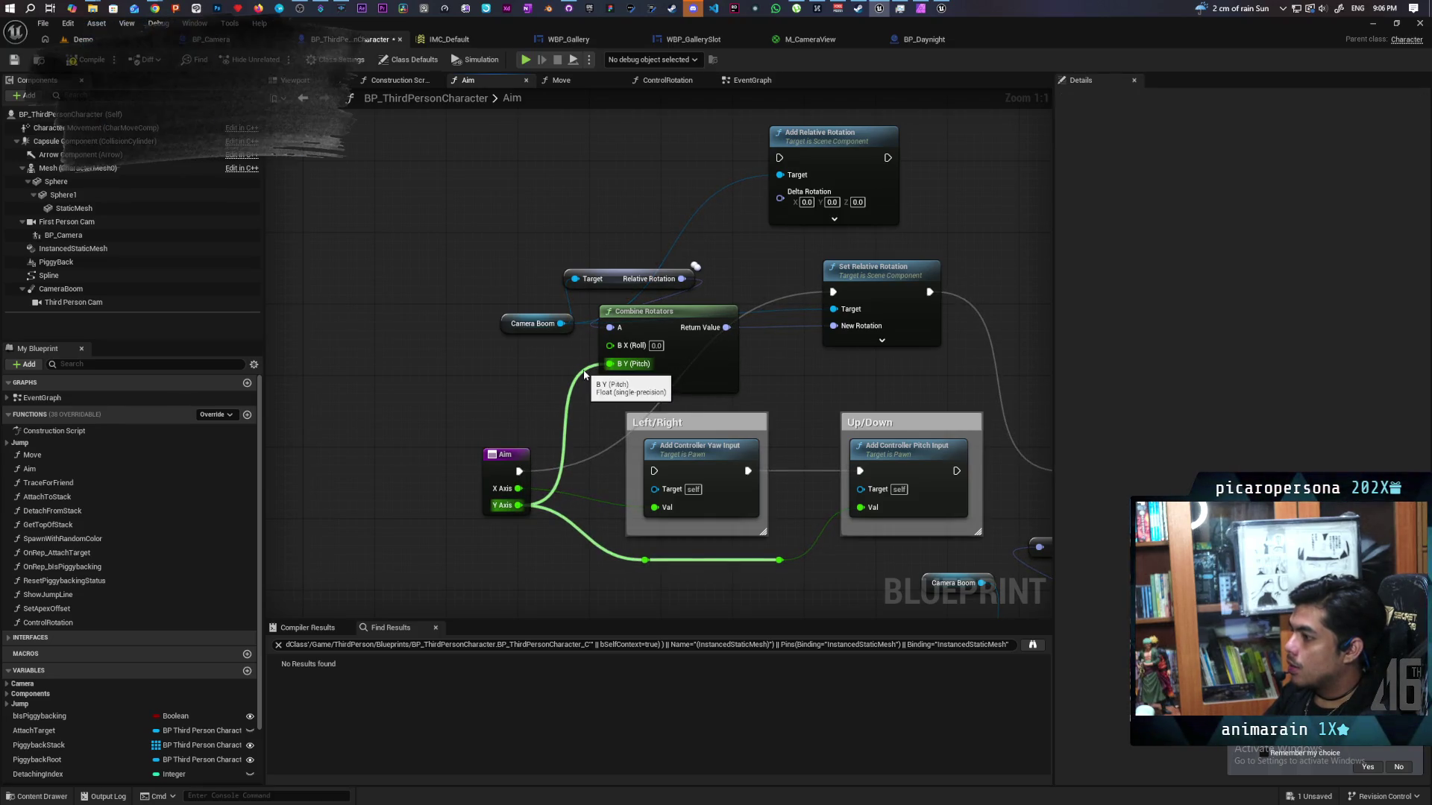
pyautogui.keyDown('alt'); pyautogui.click(610, 364); pyautogui.keyUp('alt')
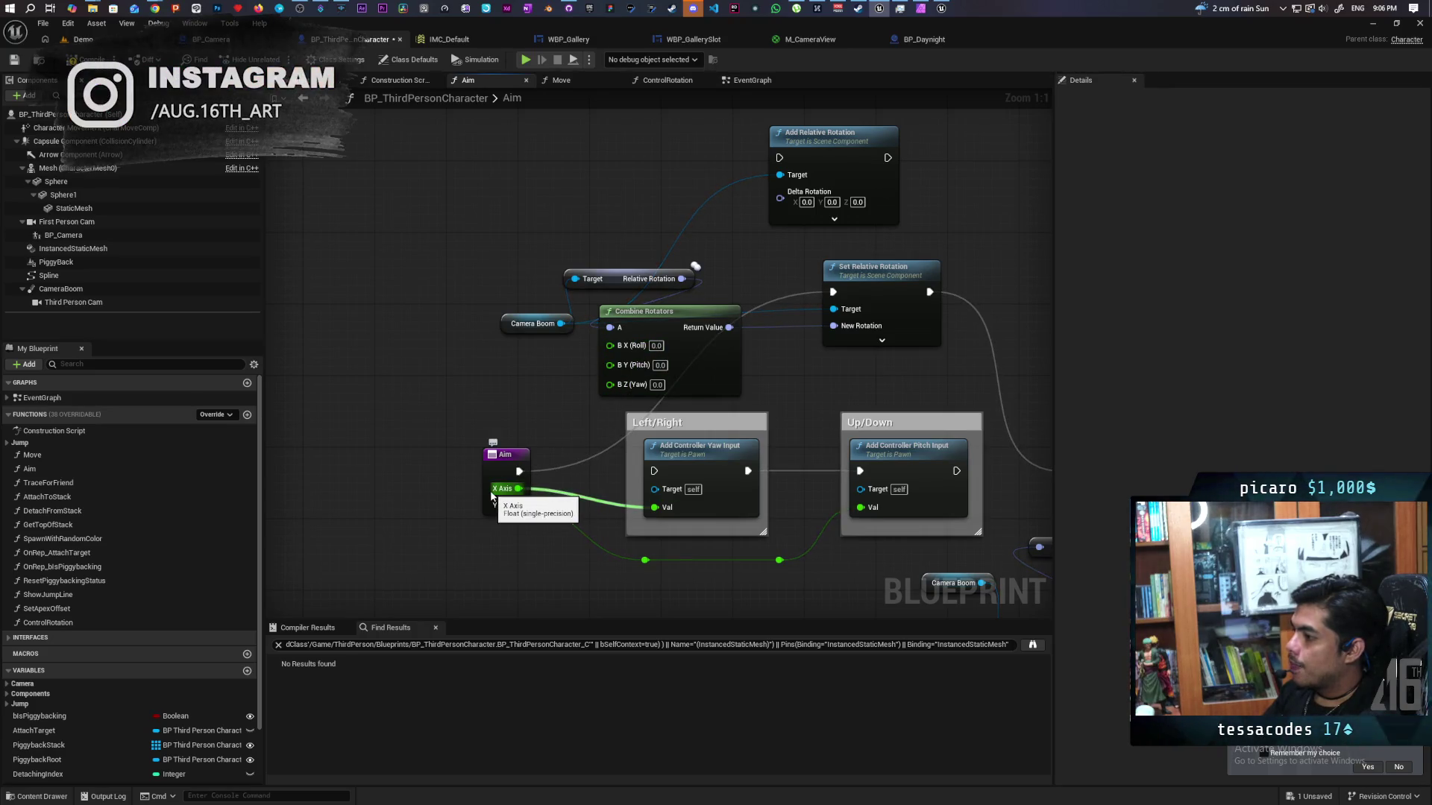
# - Wire X Axis into B X (Roll) and Y Axis into B Z (Yaw), then play-test
pyautogui.moveTo(448, 404); pyautogui.dragTo(530, 555)
pyautogui.moveTo(518, 489); pyautogui.dragTo(610, 345)
pyautogui.moveTo(518, 506); pyautogui.dragTo(610, 381)
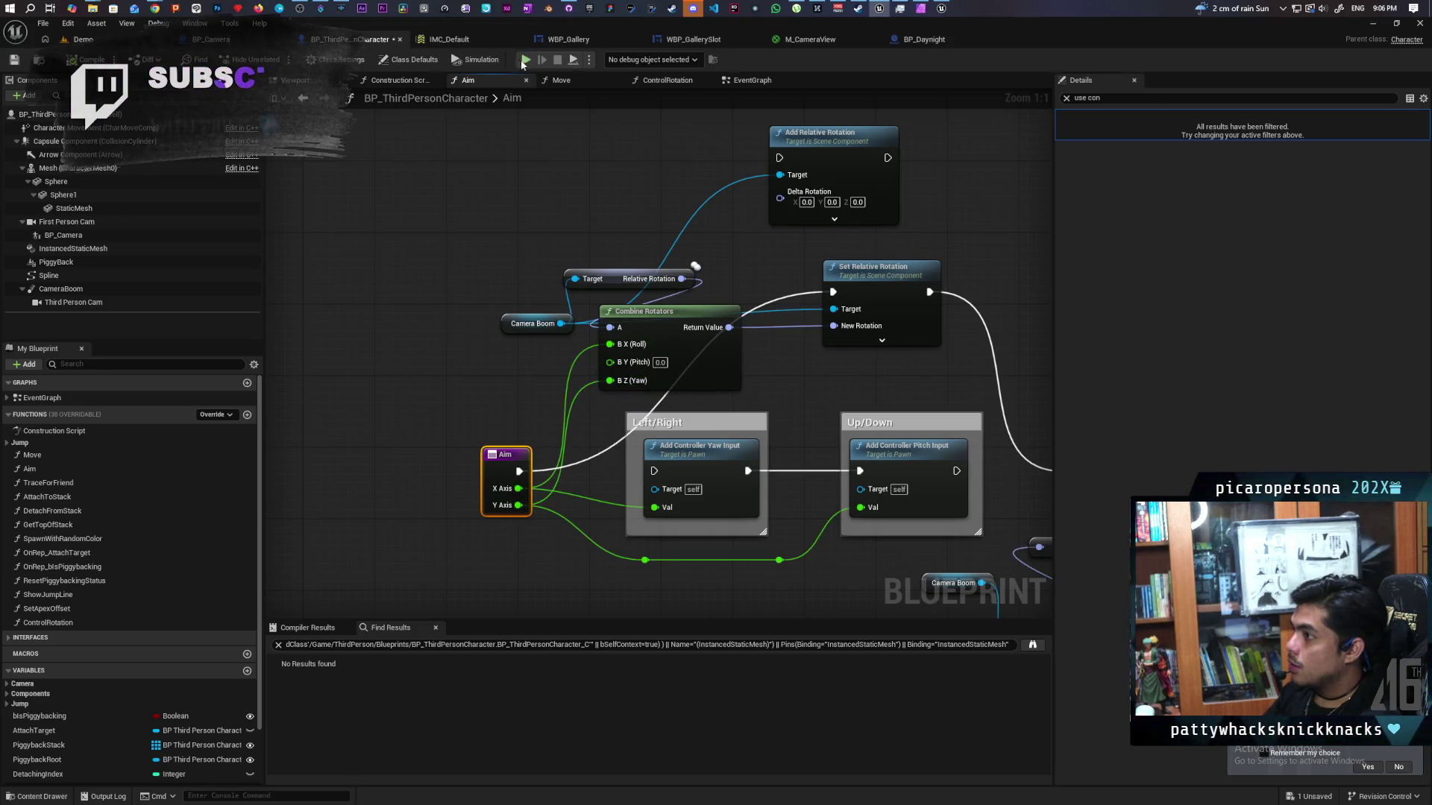
pyautogui.click(526, 60)
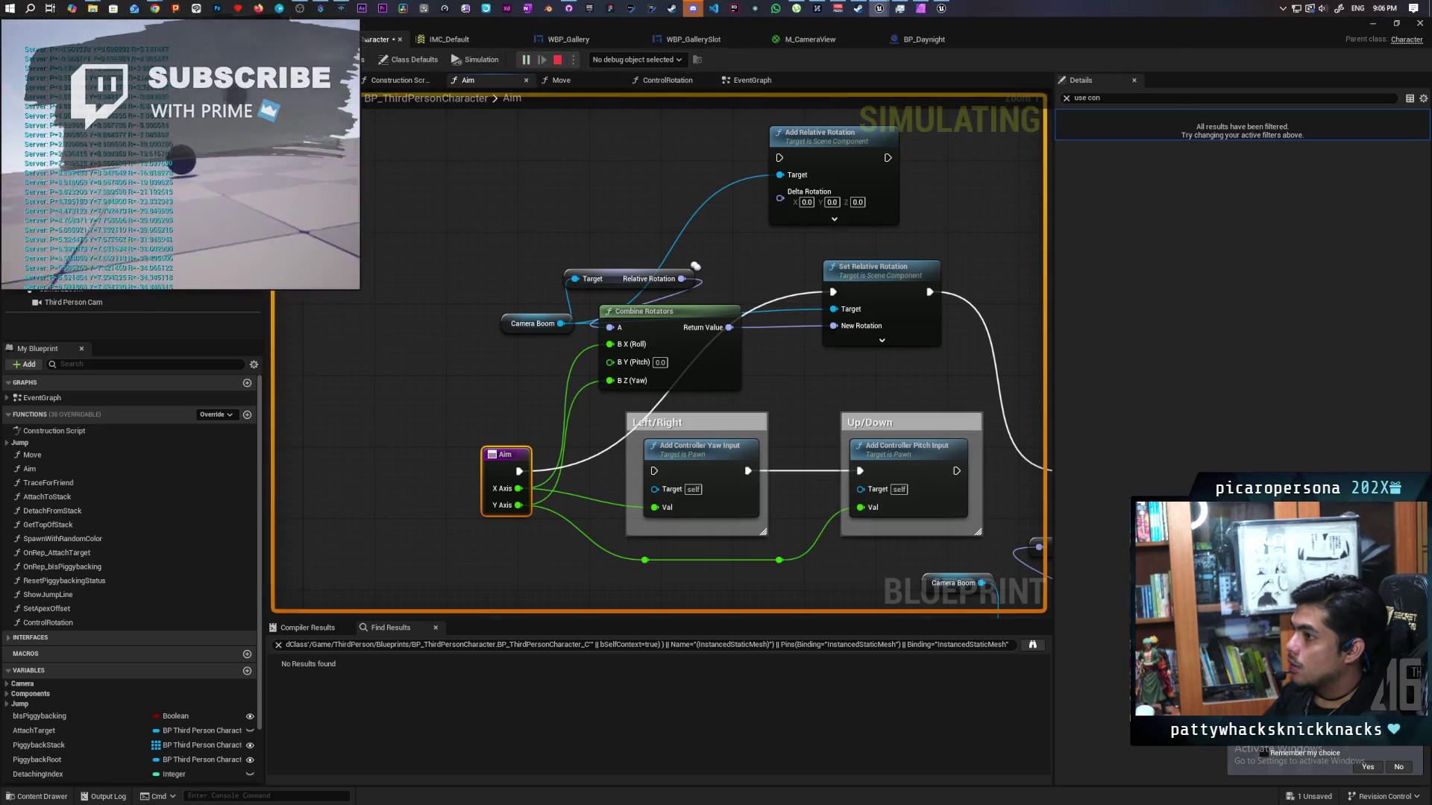
# - Move X Axis from Roll to B Z (Yaw) and Y Axis into B X (Roll), play-testing each
pyautogui.press('Escape')
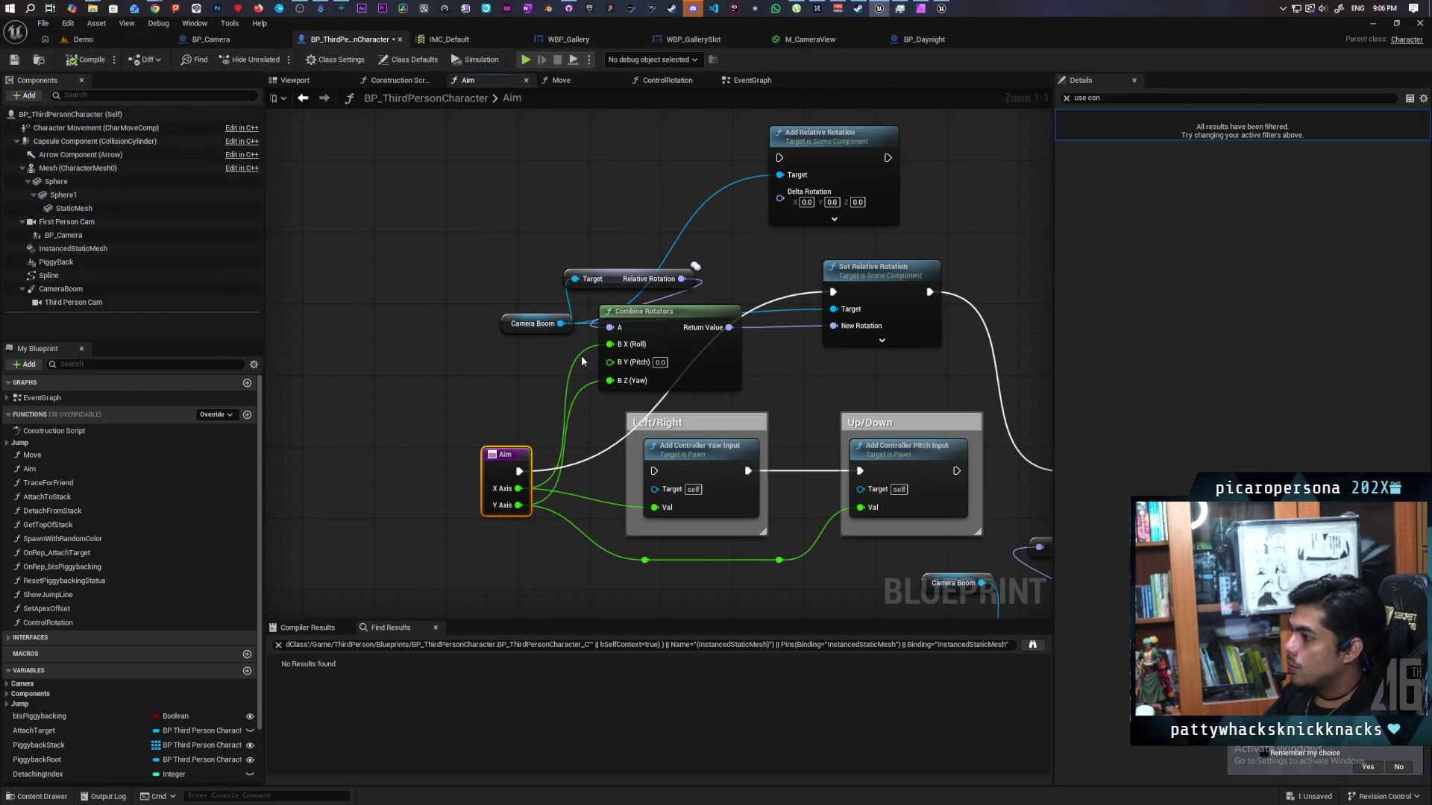
pyautogui.keyDown('alt'); pyautogui.click(582, 359); pyautogui.keyUp('alt')
pyautogui.moveTo(518, 487)
pyautogui.mouseDown()
pyautogui.moveTo(581, 456)
pyautogui.moveTo(610, 383)
pyautogui.mouseUp()
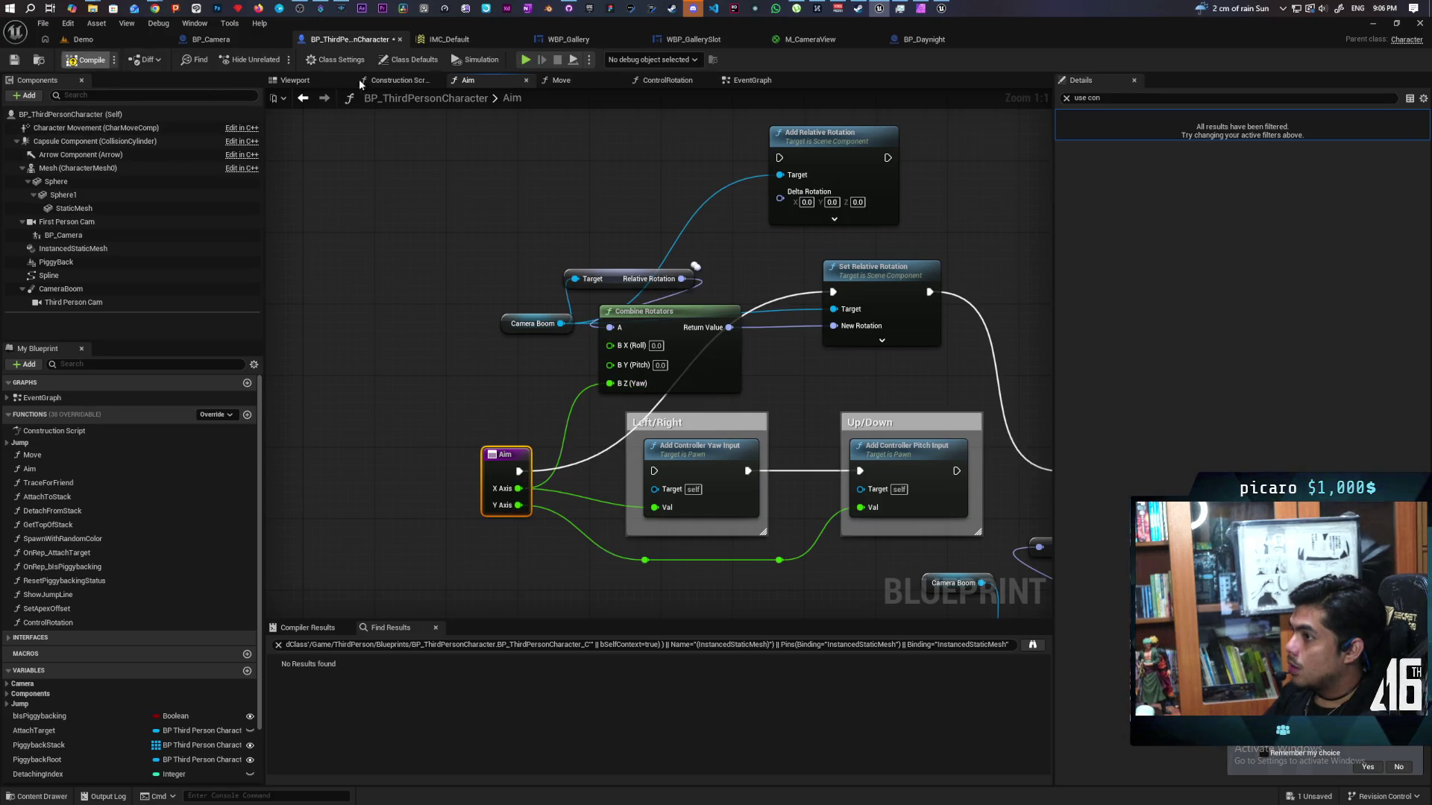
pyautogui.hotkey('alt', 'p')
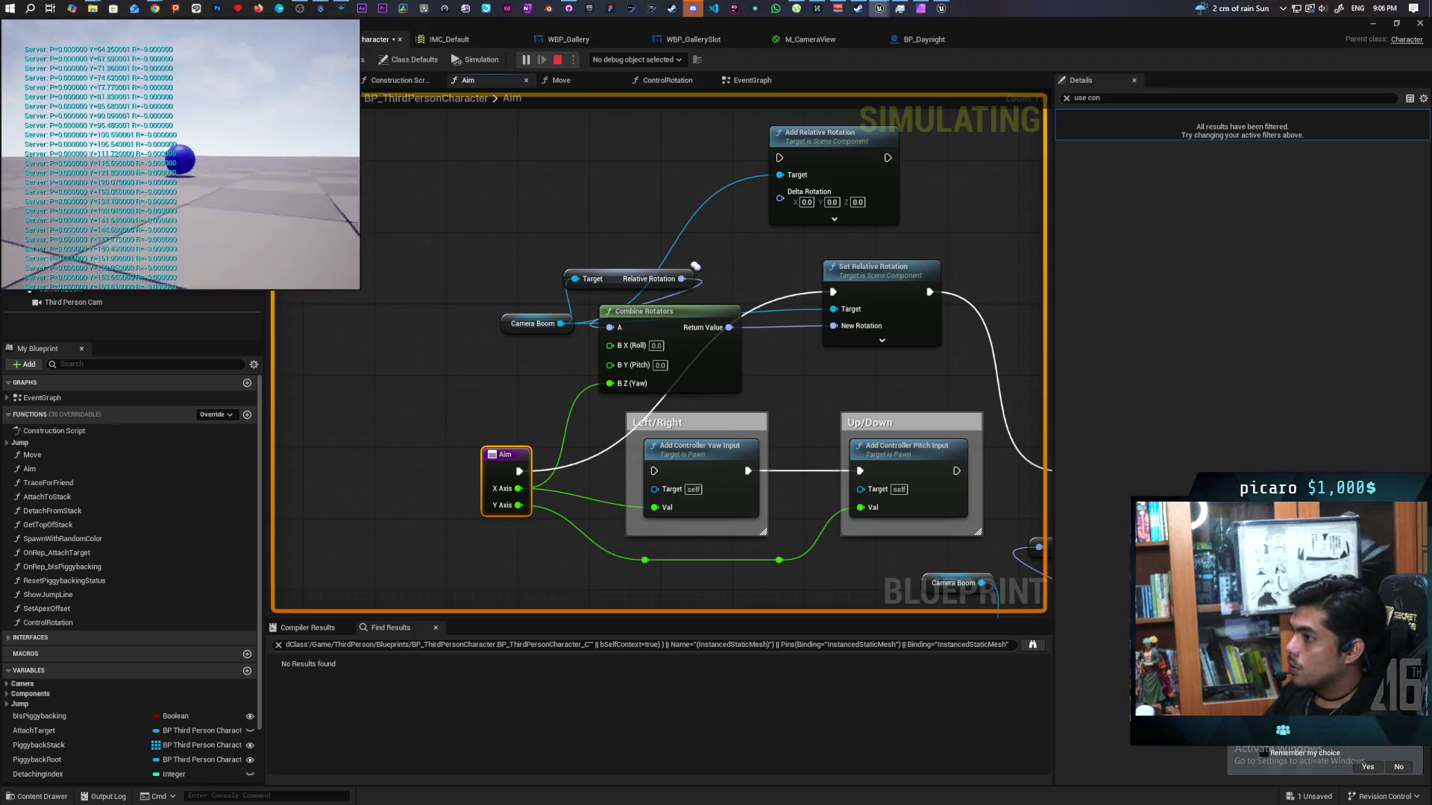
pyautogui.press('Escape')
pyautogui.moveTo(519, 505); pyautogui.dragTo(610, 346)
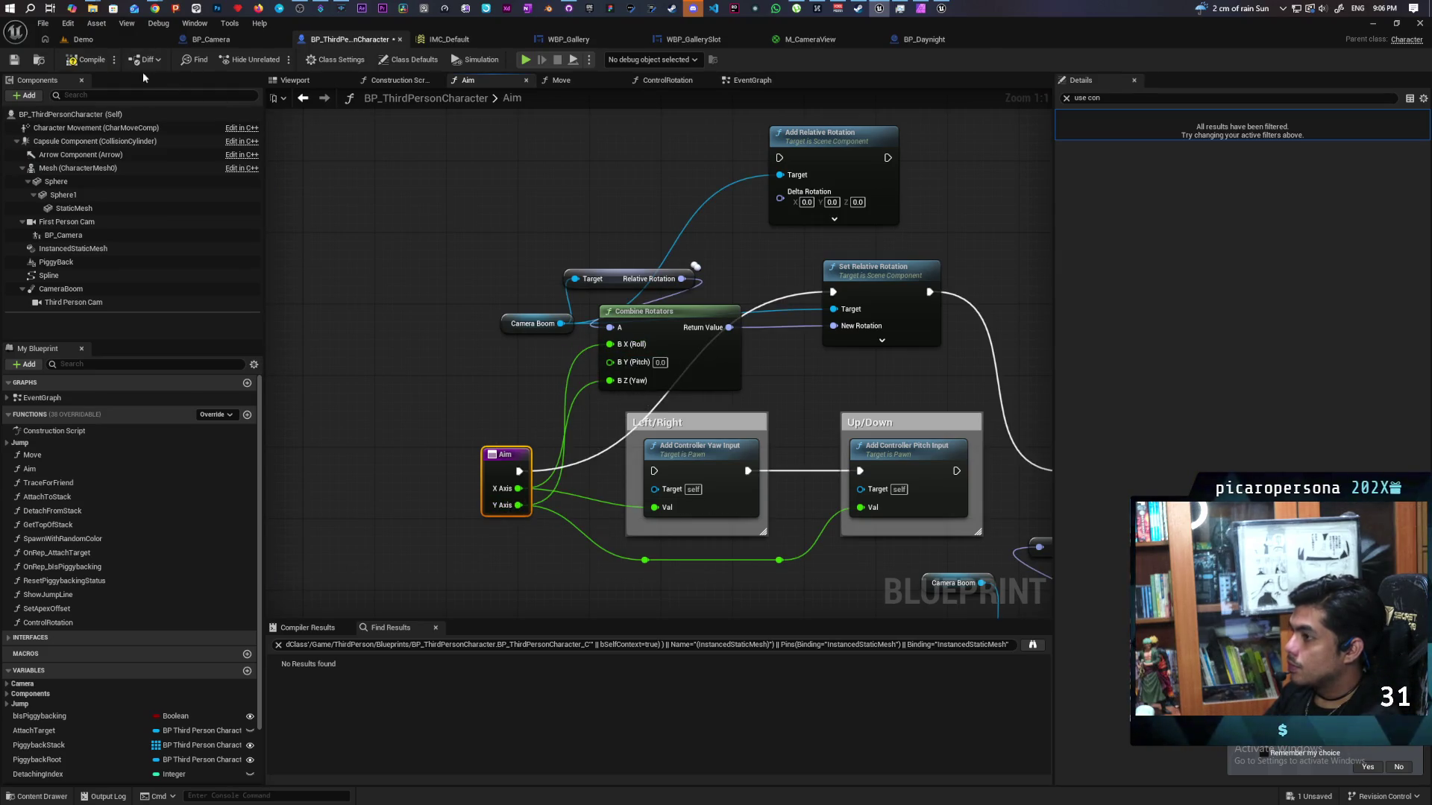
pyautogui.click(528, 62)
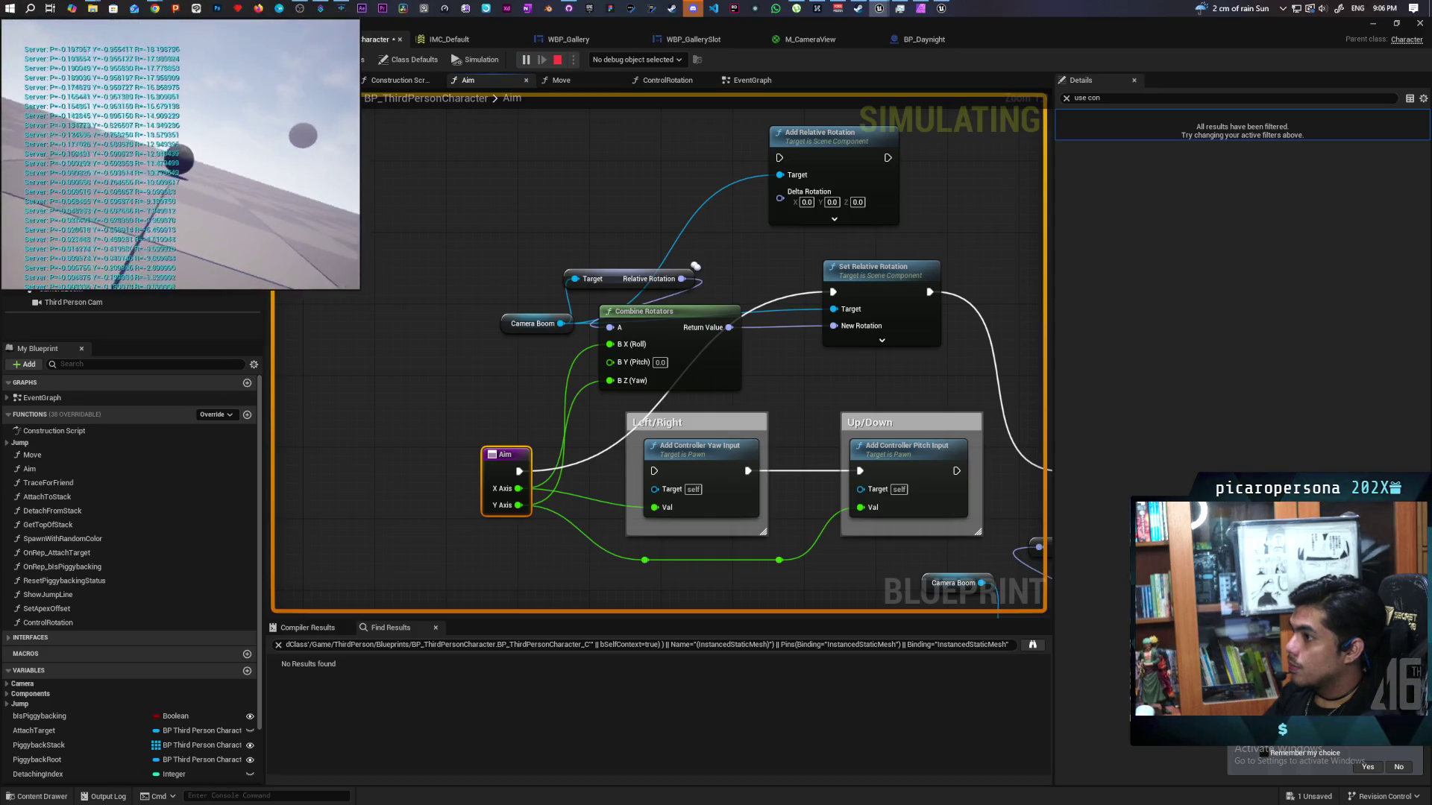
pyautogui.press('Escape')
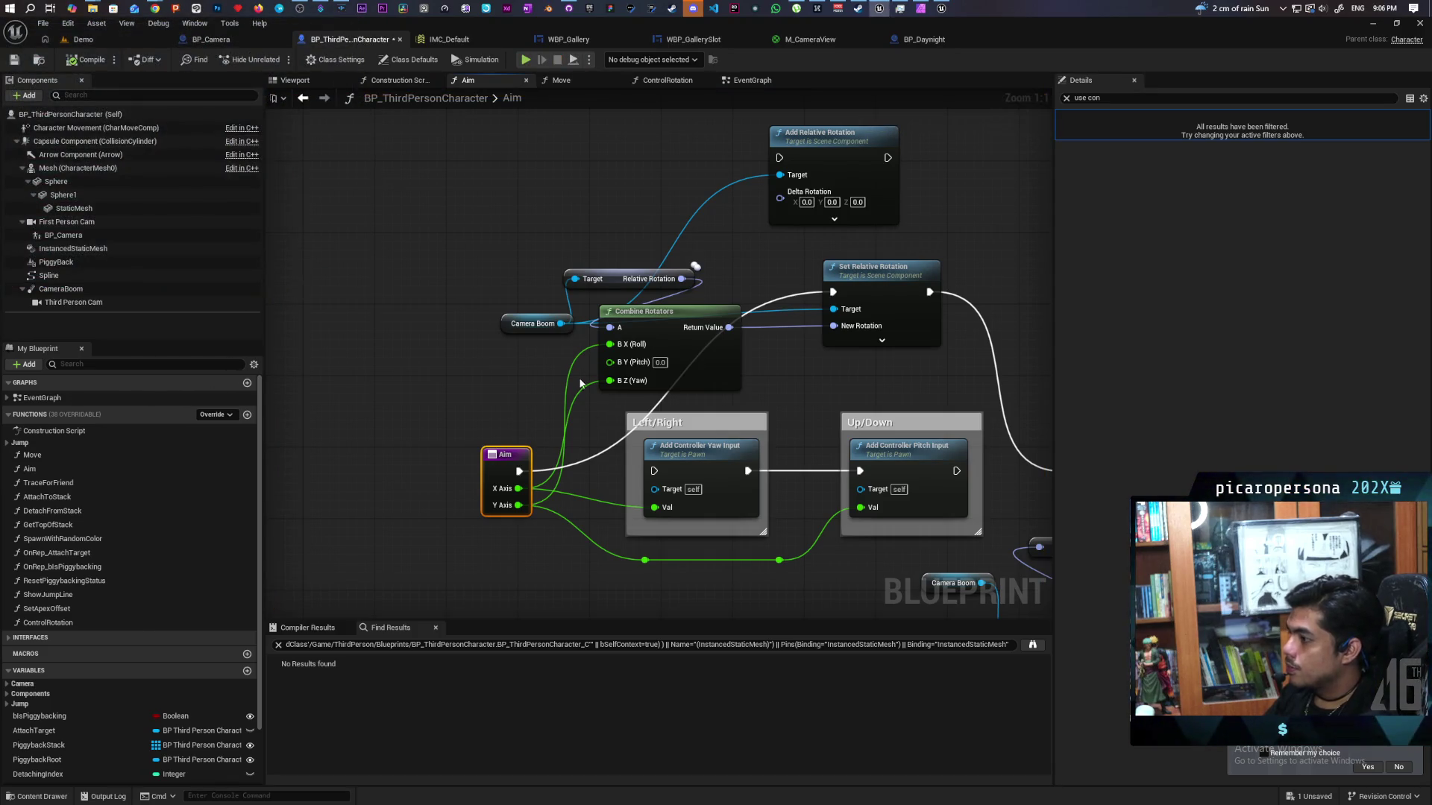
# - Undo the Roll link, connect Y Axis to B Y (Pitch), and play-test the aim
pyautogui.hotkey('ctrl', 'z')
pyautogui.moveTo(531, 508); pyautogui.dragTo(610, 365)
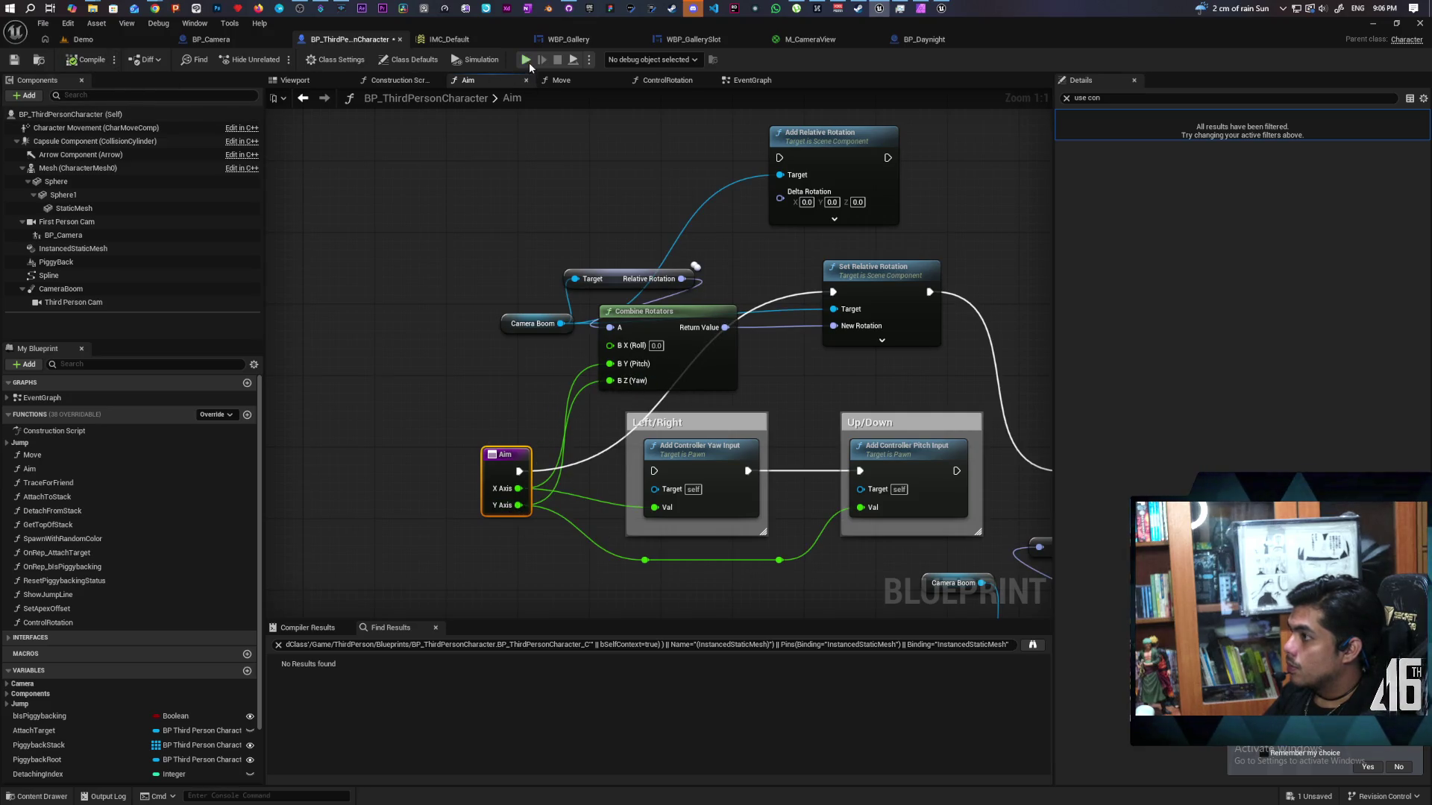
pyautogui.hotkey('alt', 'p')
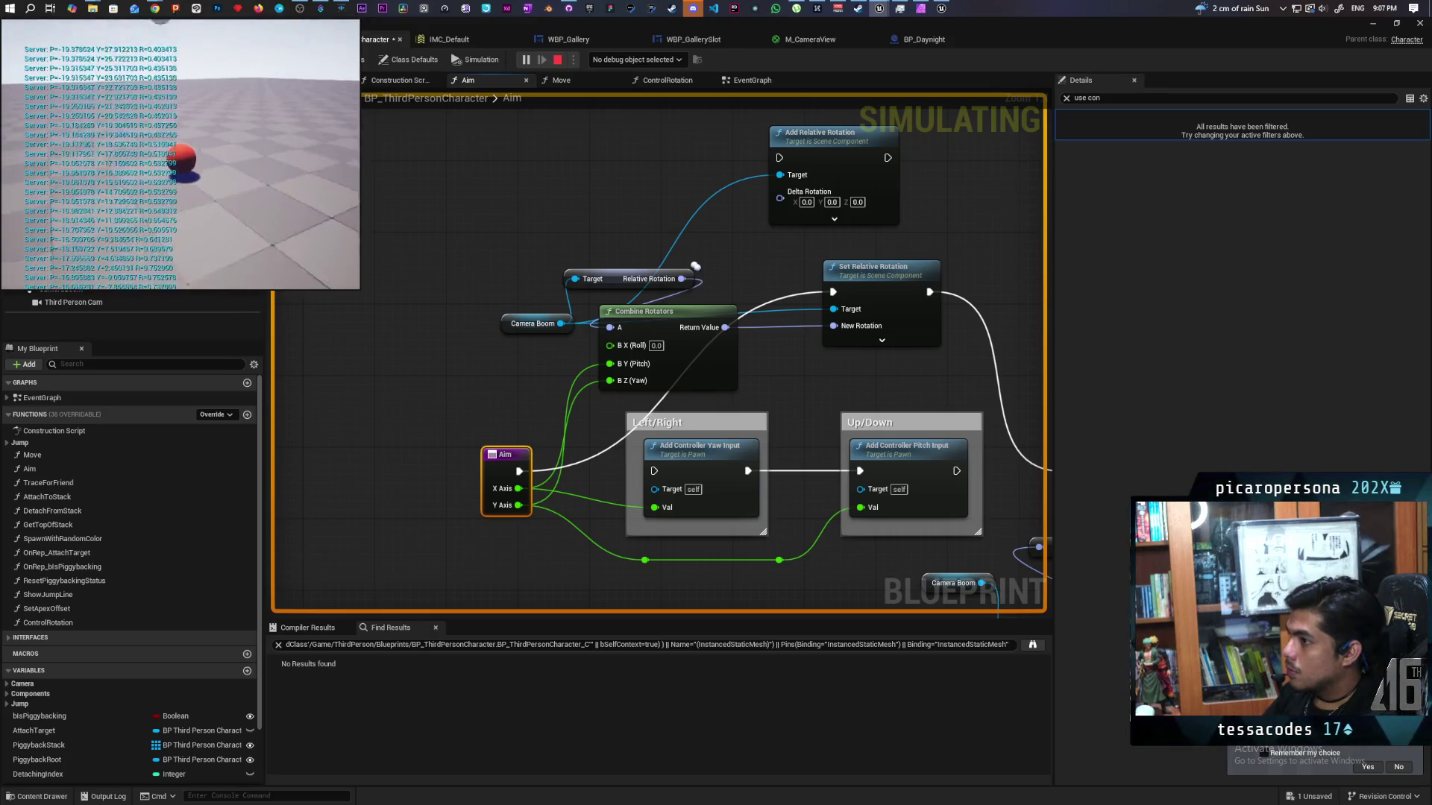
pyautogui.press('Escape')
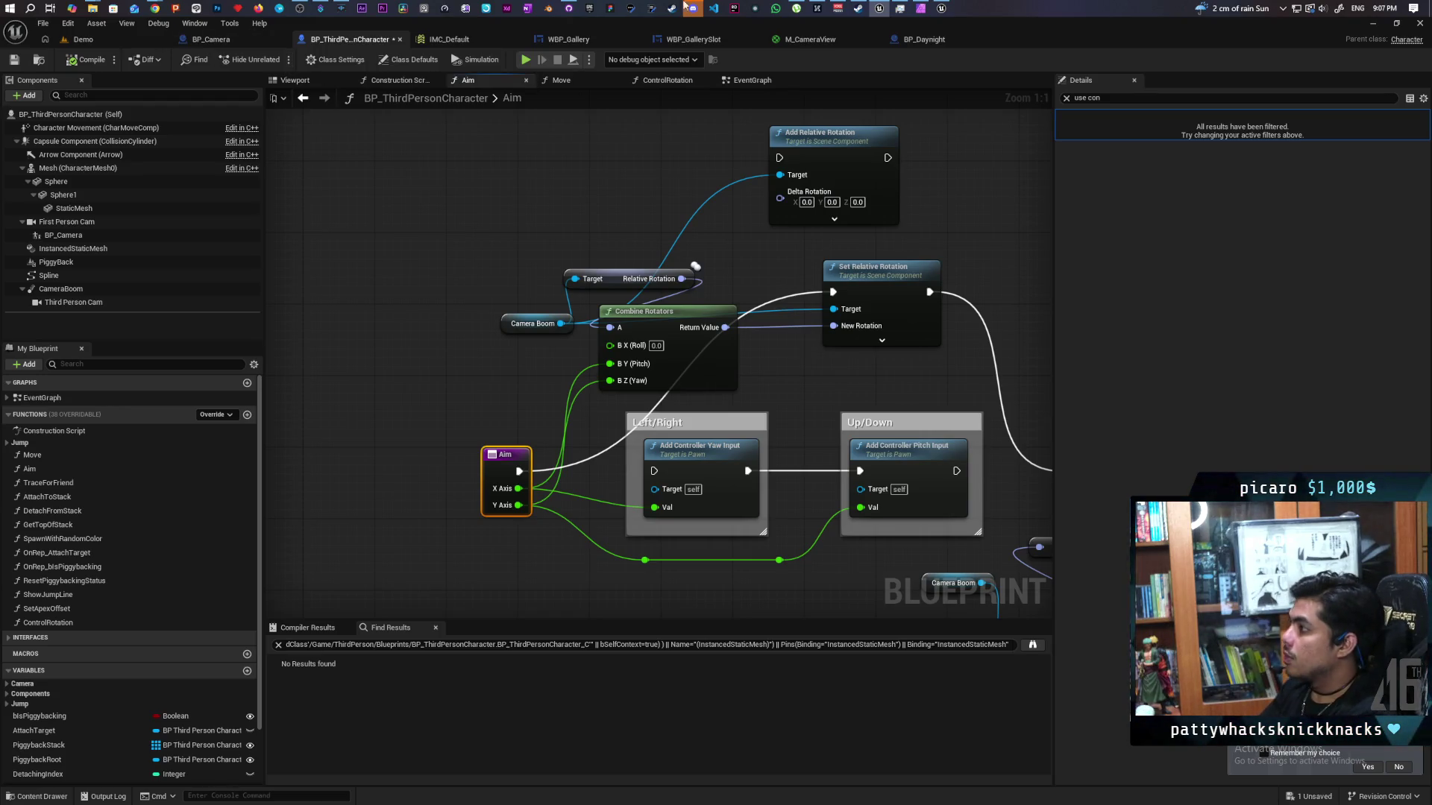
pyautogui.click(941, 8)
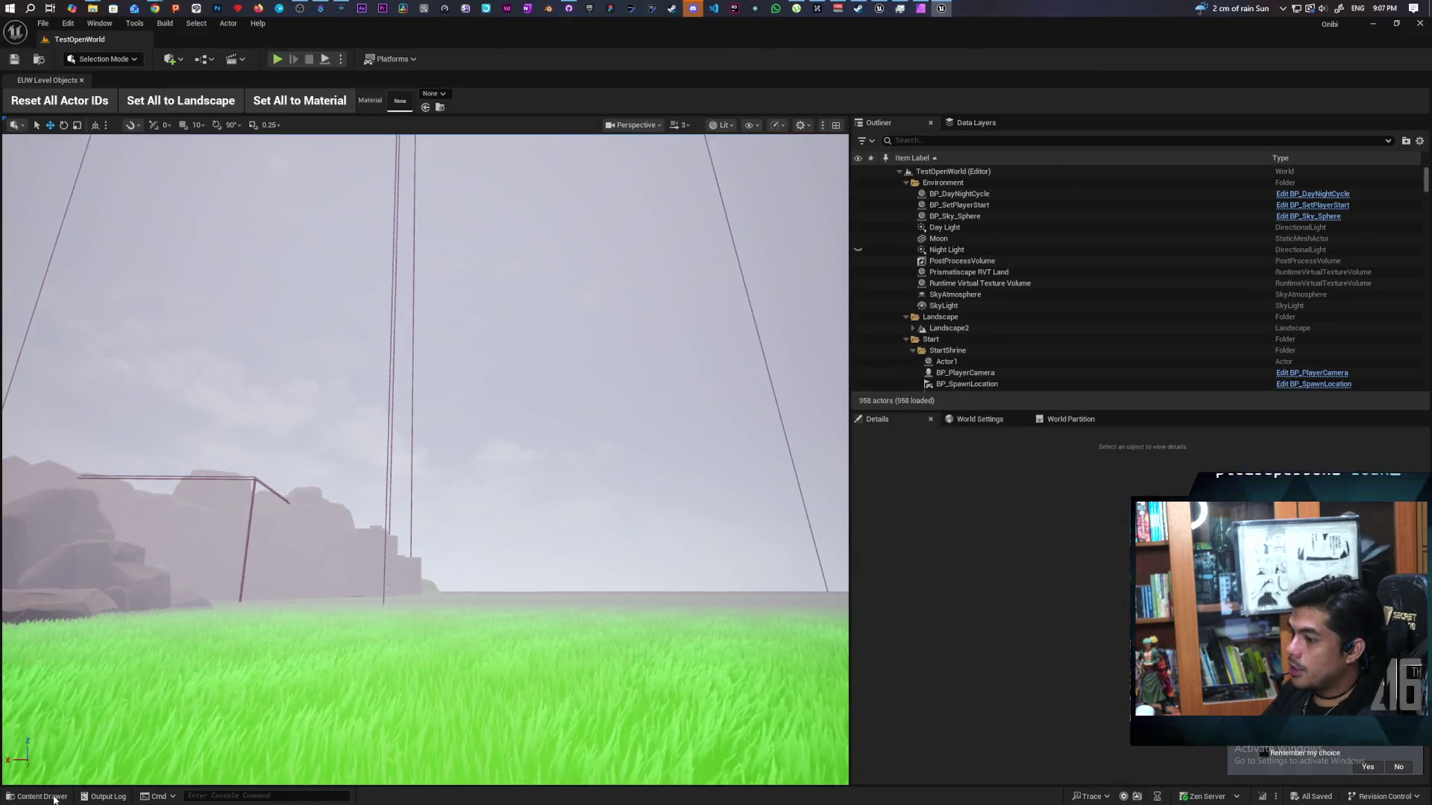
# - Open BP_PlayerCamera from Core > Characters in the TestOpenWorld project's Content Drawer
pyautogui.click(41, 796)
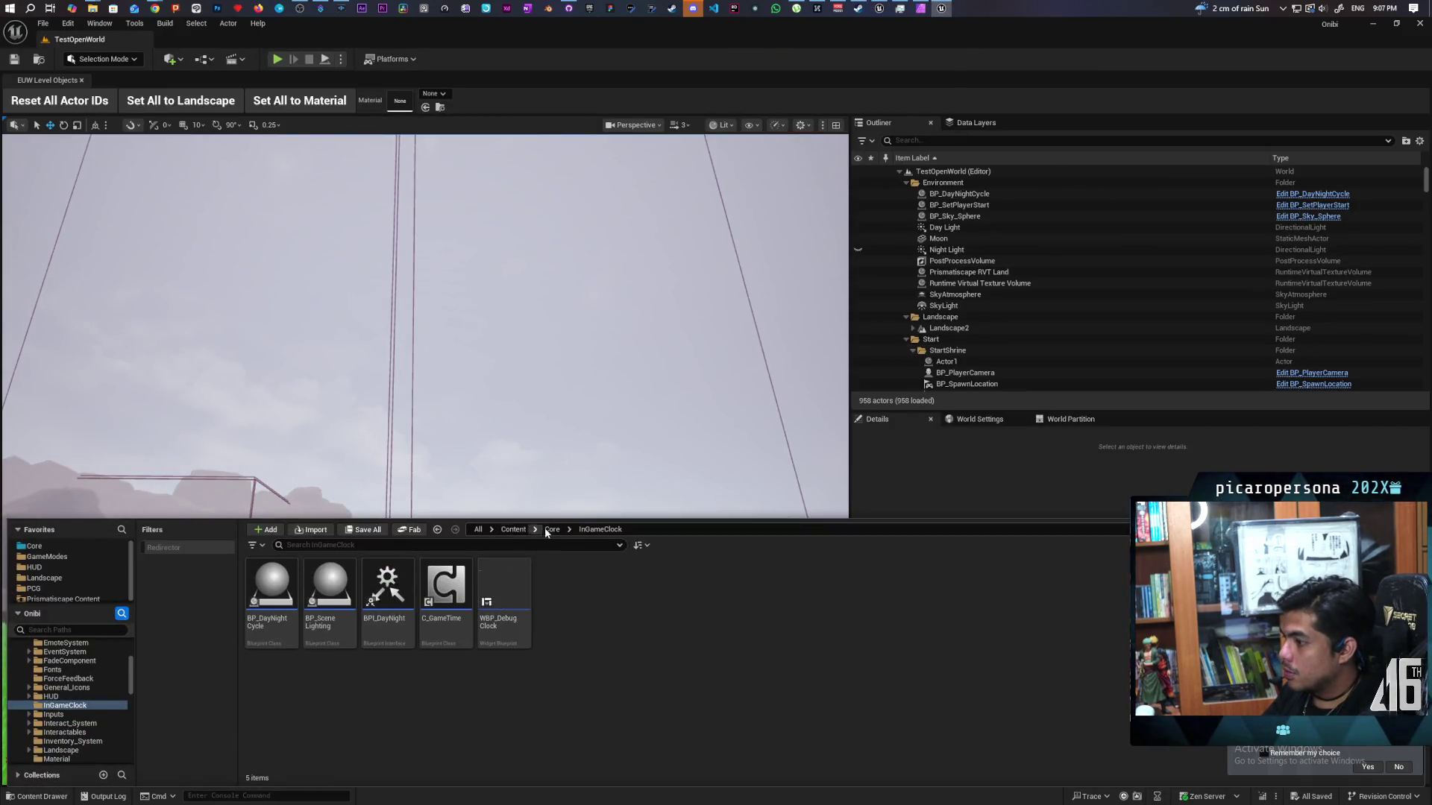
pyautogui.click(552, 529)
pyautogui.doubleClick(387, 585)
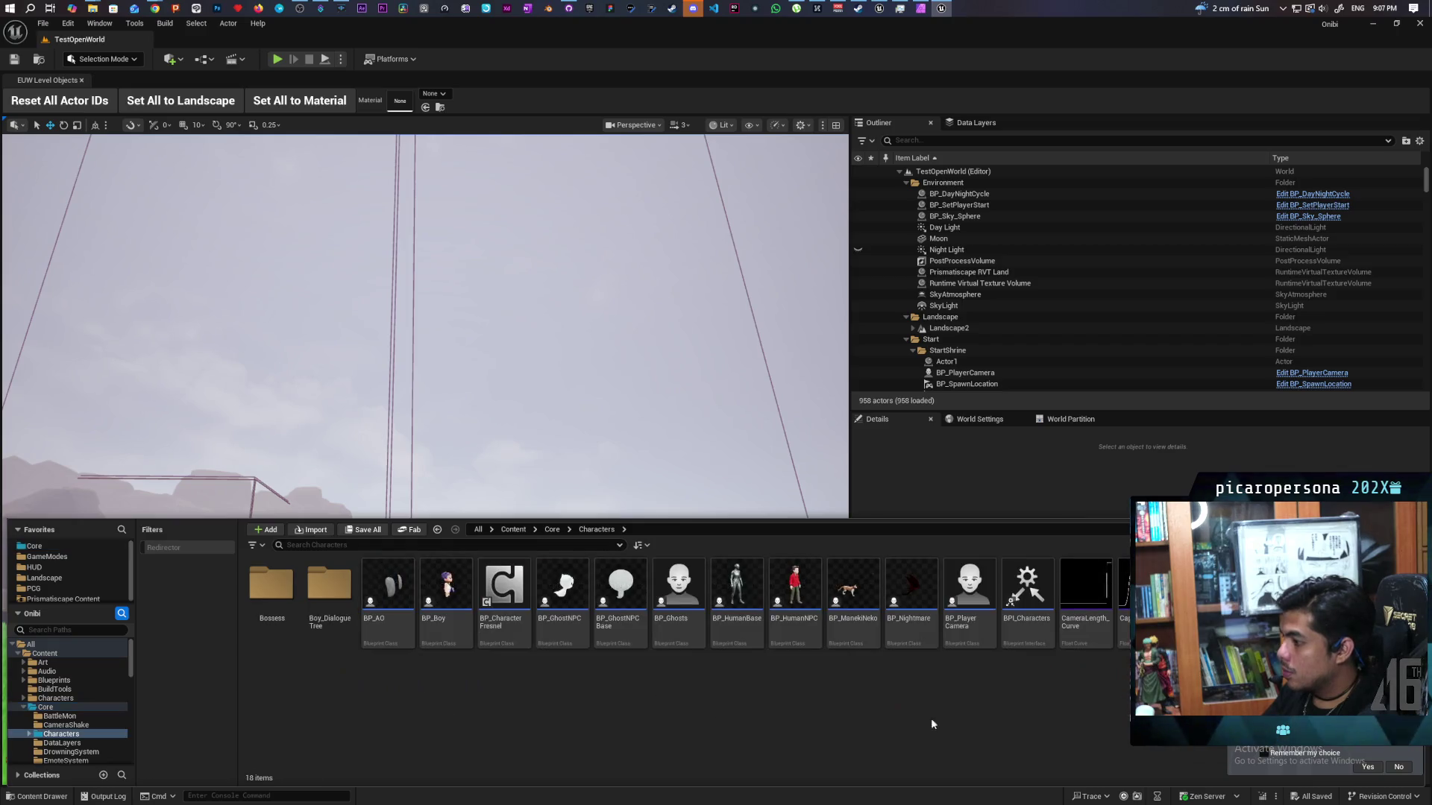
pyautogui.doubleClick(970, 593)
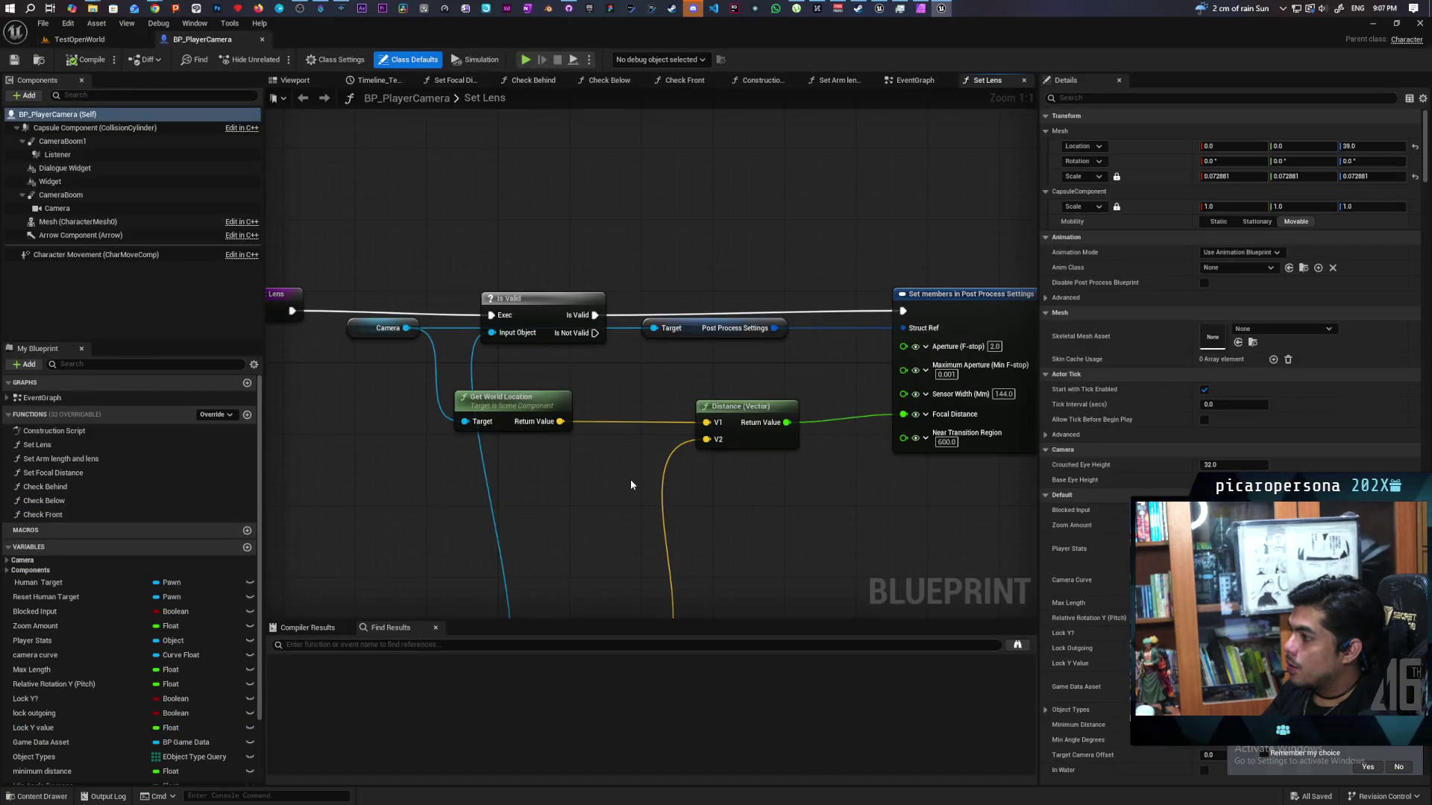
# - Pan the EventGraph to inspect Move Camera's Branch, Clamp Angle and Set World Rotation nodes
pyautogui.scroll(-6, 631, 484)
pyautogui.moveTo(915, 80); pyautogui.dragTo(991, 80)
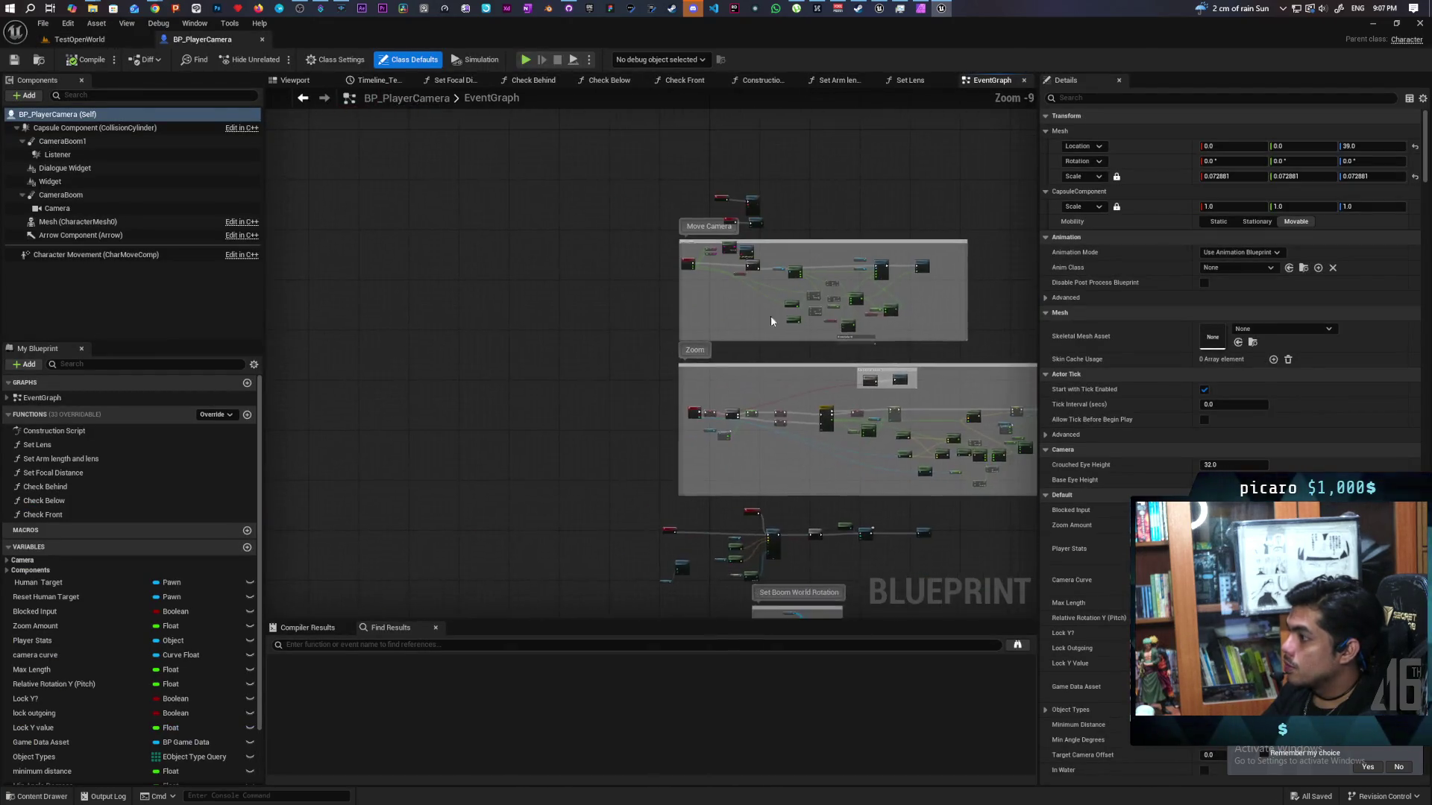
pyautogui.scroll(7, 771, 321)
pyautogui.moveTo(757, 310)
pyautogui.mouseDown()
pyautogui.moveTo(757, 458)
pyautogui.moveTo(296, 454)
pyautogui.mouseUp()
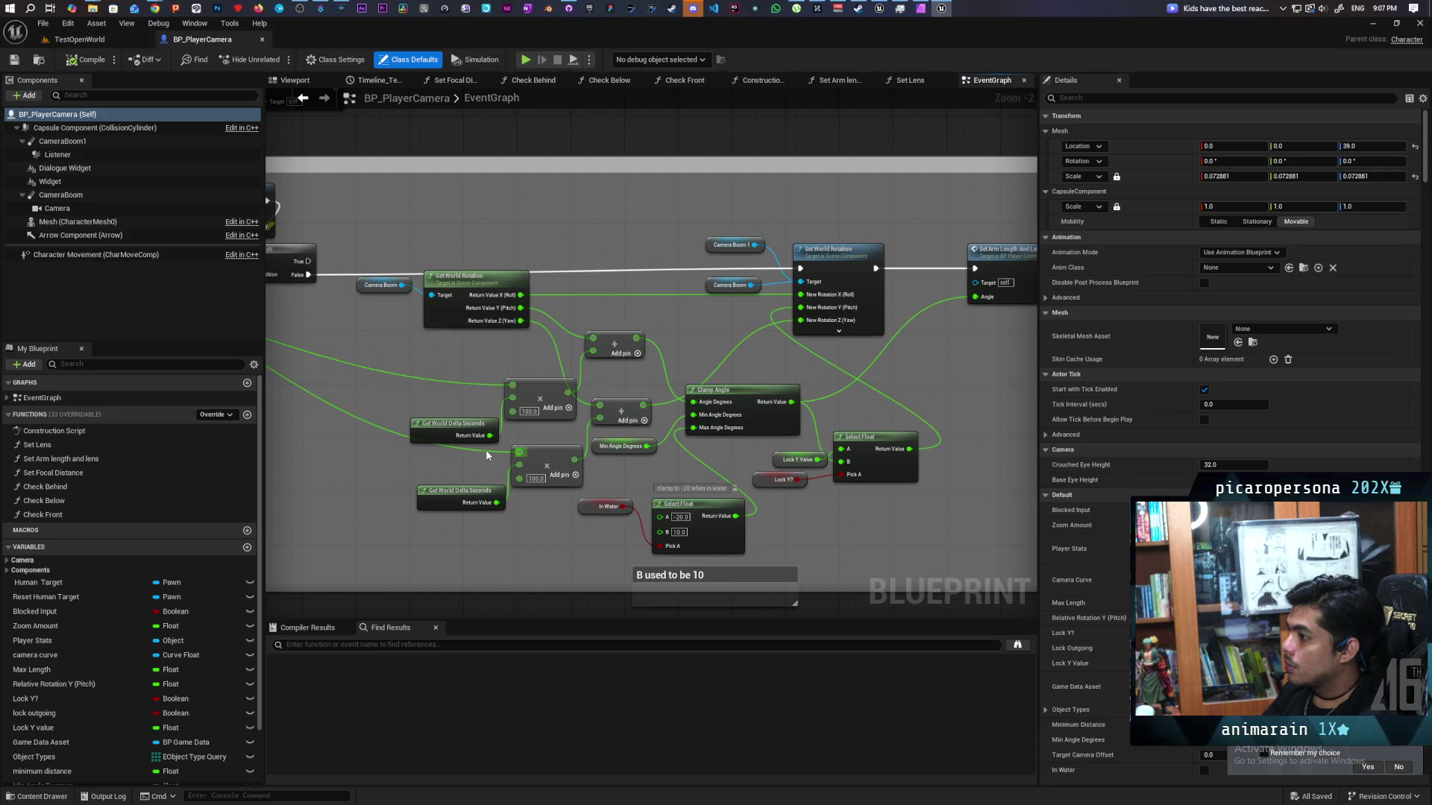
pyautogui.moveTo(395, 473)
pyautogui.mouseDown()
pyautogui.moveTo(543, 451)
pyautogui.moveTo(719, 473)
pyautogui.moveTo(709, 460)
pyautogui.mouseUp()
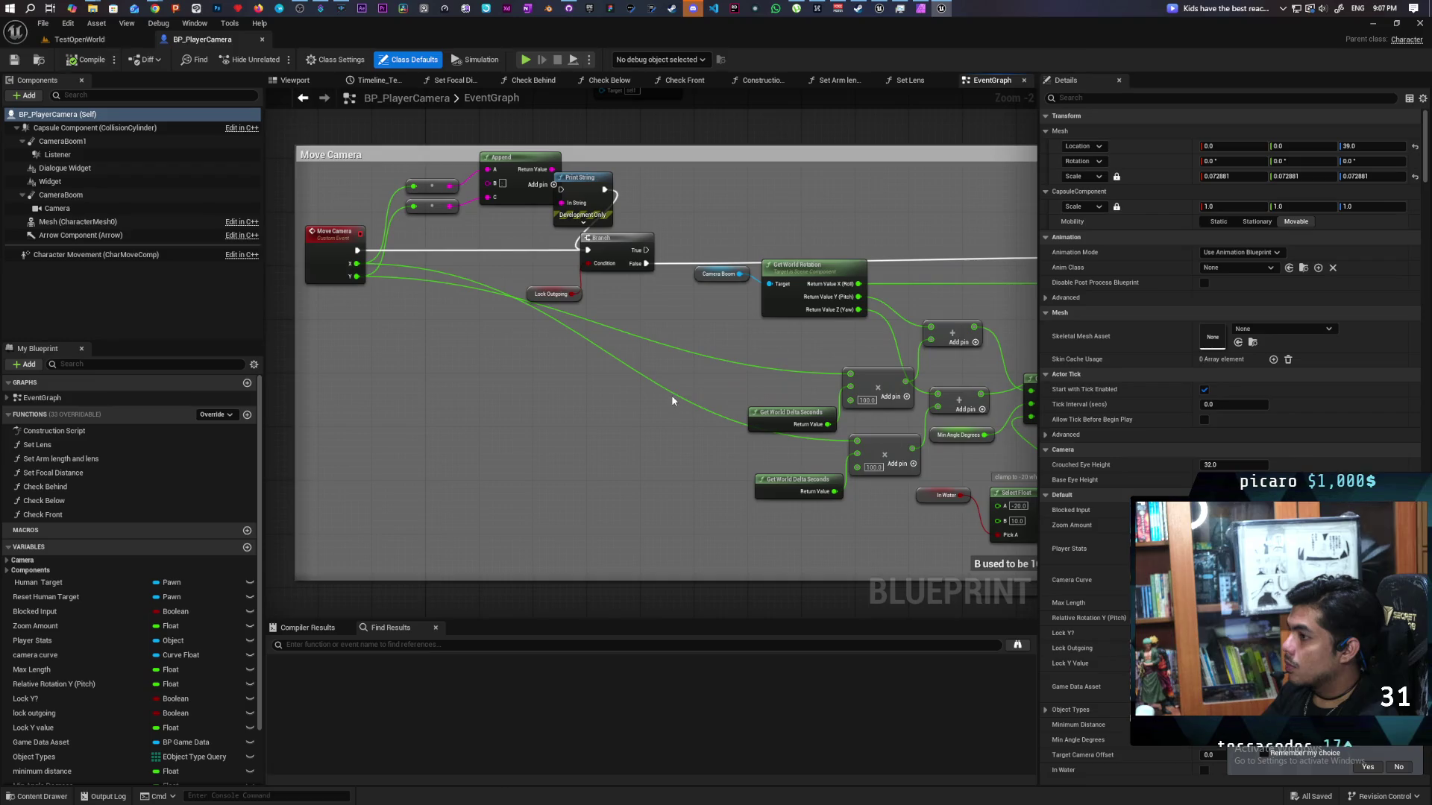
pyautogui.moveTo(671, 401); pyautogui.dragTo(473, 440)
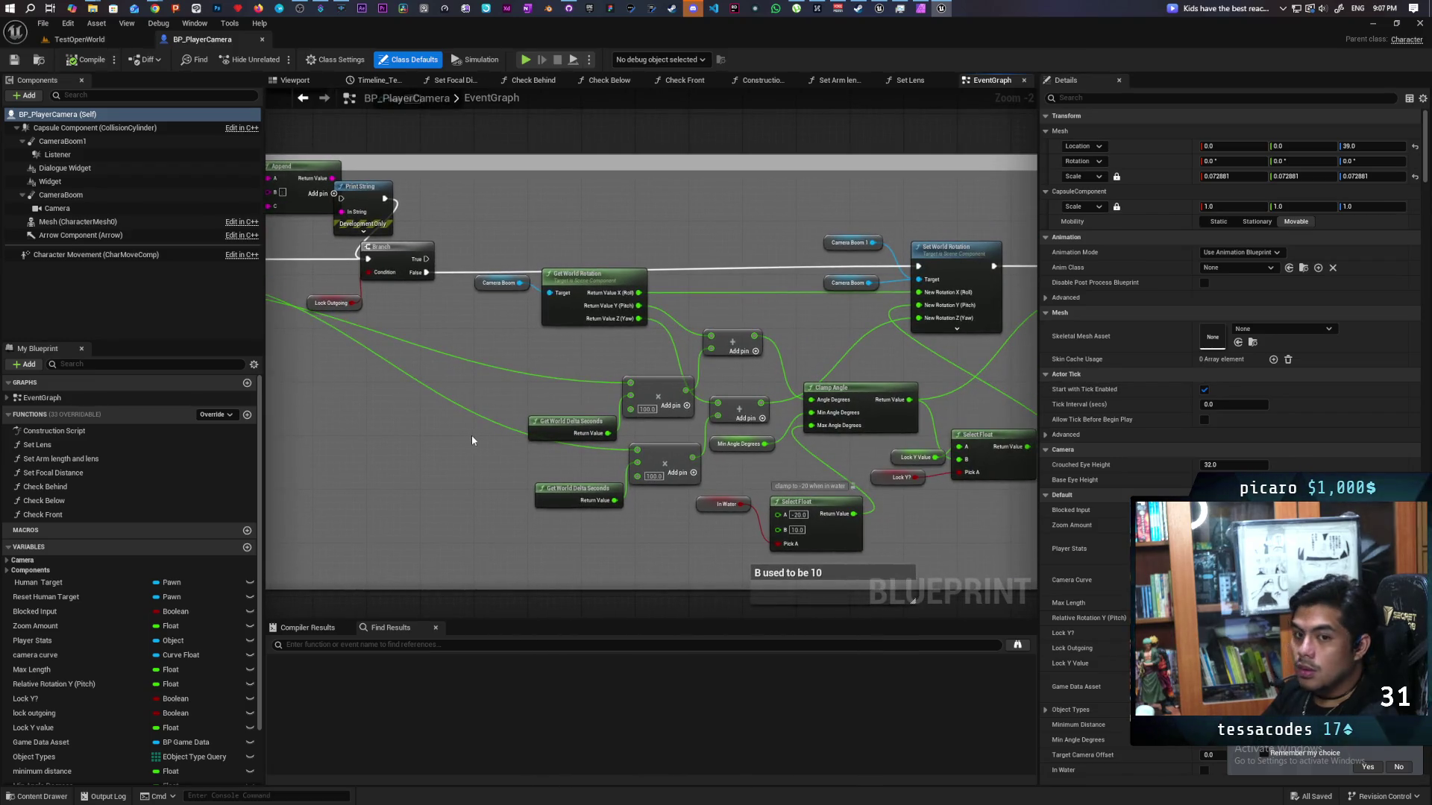
pyautogui.moveTo(484, 442)
pyautogui.mouseDown()
pyautogui.moveTo(620, 434)
pyautogui.moveTo(659, 415)
pyautogui.moveTo(601, 436)
pyautogui.mouseUp()
pyautogui.moveTo(756, 439)
pyautogui.mouseDown()
pyautogui.moveTo(787, 436)
pyautogui.moveTo(760, 377)
pyautogui.mouseUp()
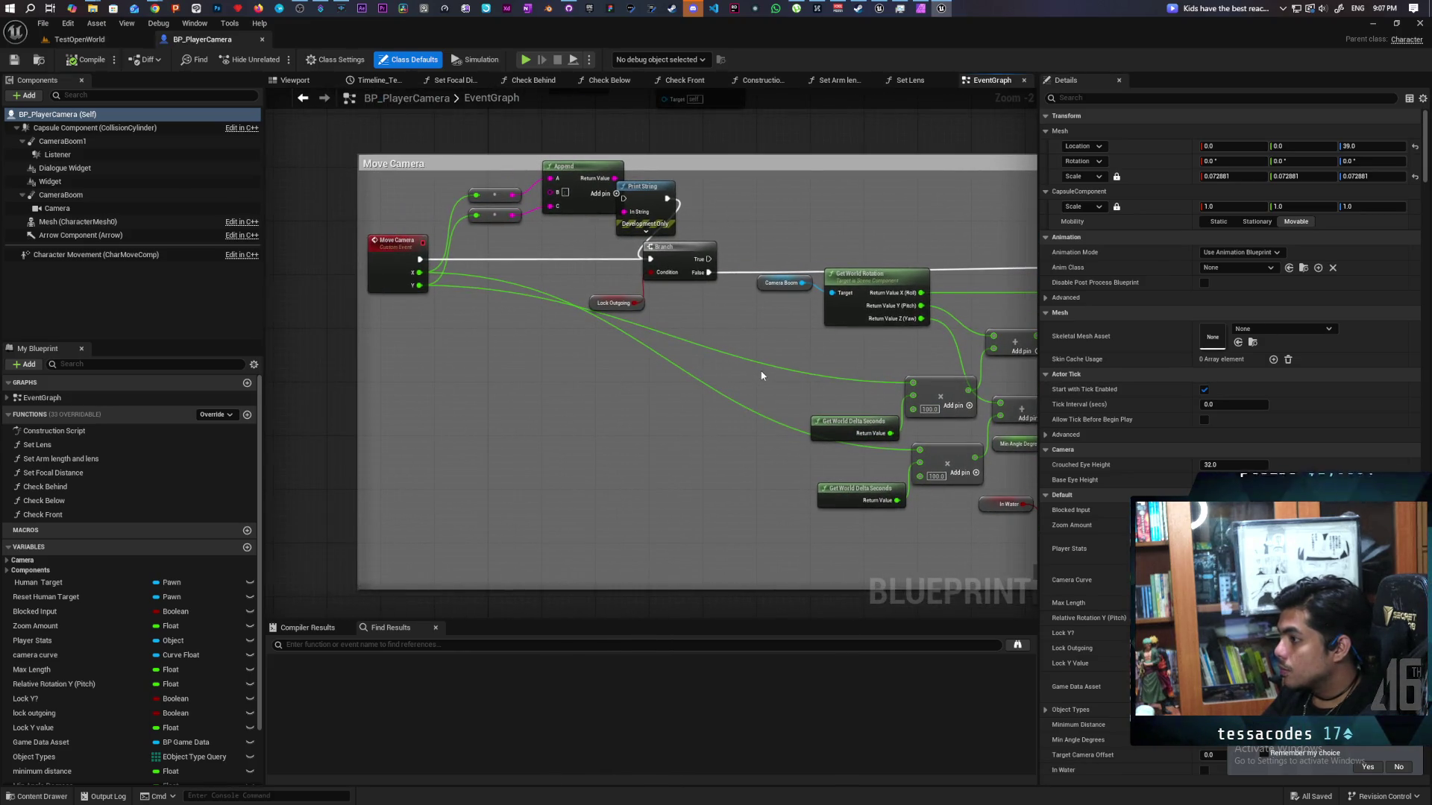
pyautogui.moveTo(853, 373); pyautogui.dragTo(771, 386)
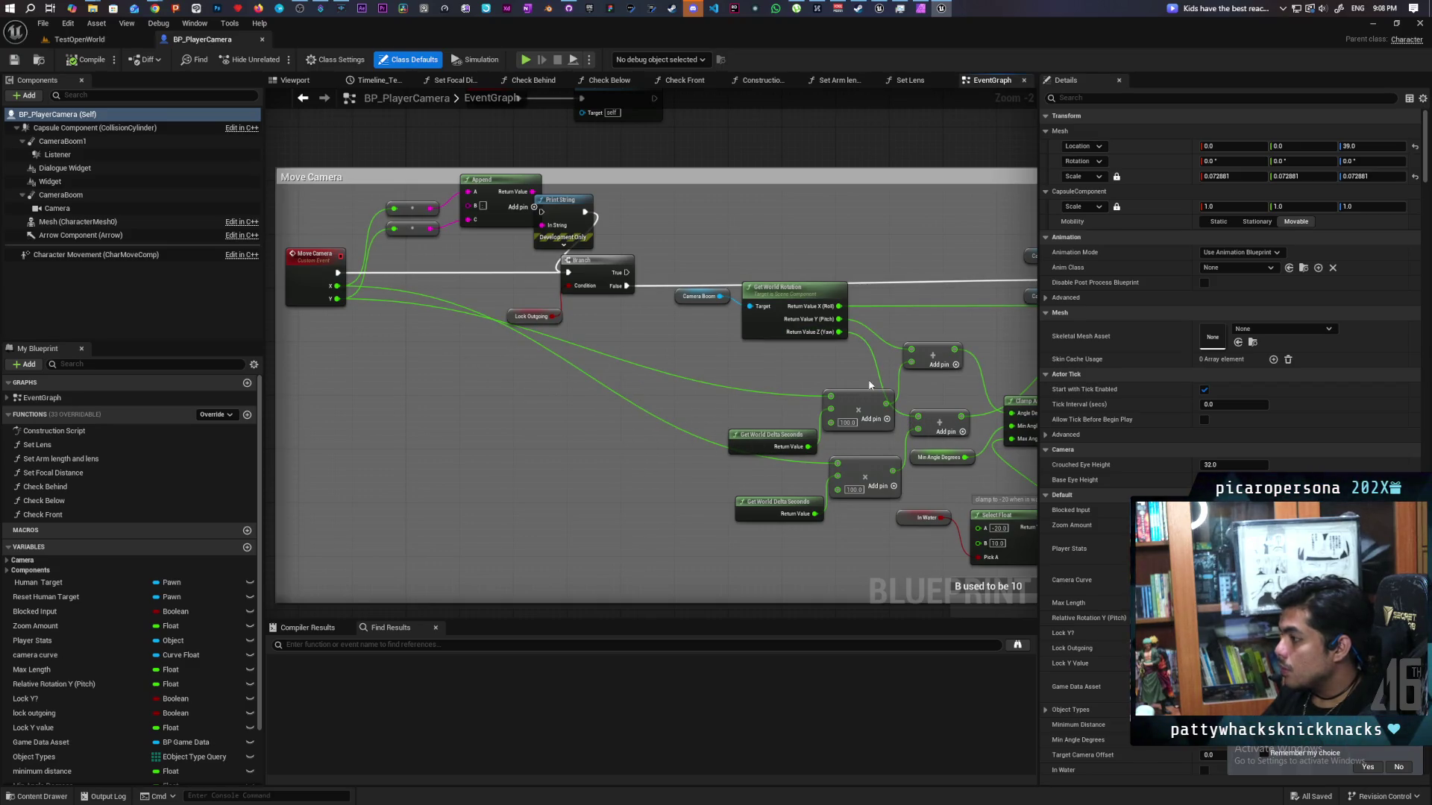
pyautogui.moveTo(853, 330)
pyautogui.mouseDown()
pyautogui.moveTo(704, 332)
pyautogui.moveTo(820, 312)
pyautogui.moveTo(568, 346)
pyautogui.mouseUp()
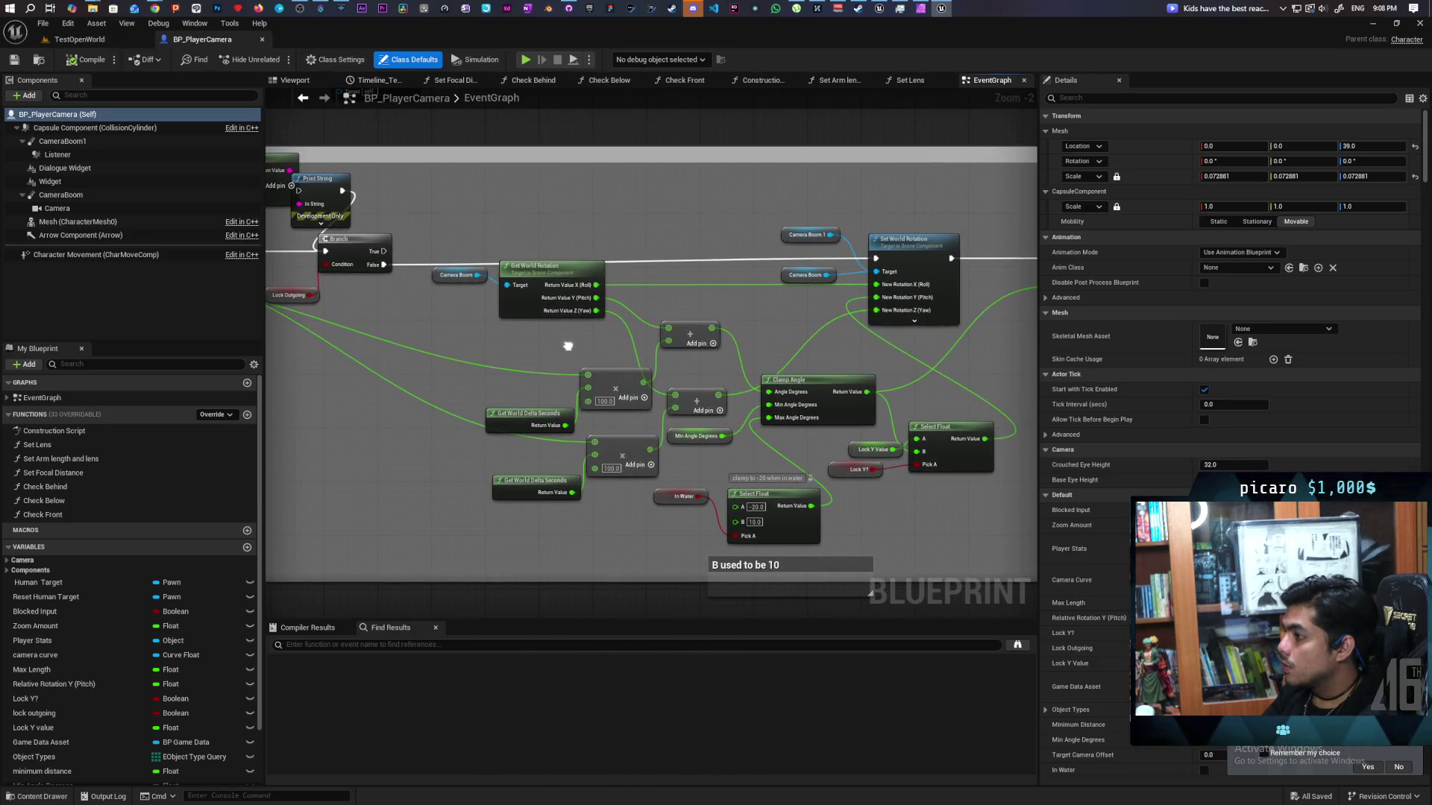
# - Check BP_PlayerCamera once more, then return to BP_ThirdPersonCharacter's Aim graph in the Demo editor
pyautogui.click(102, 42)
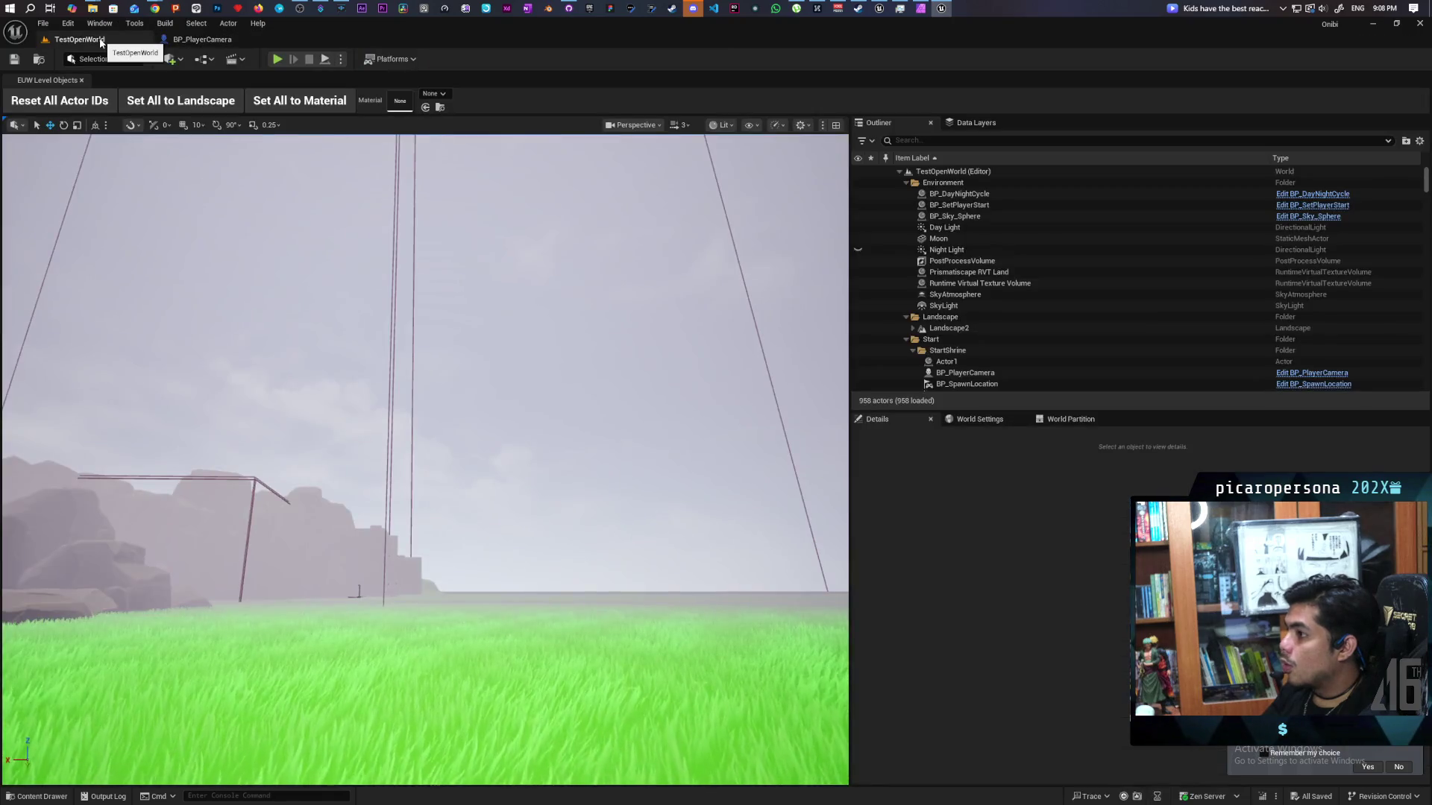
pyautogui.click(196, 40)
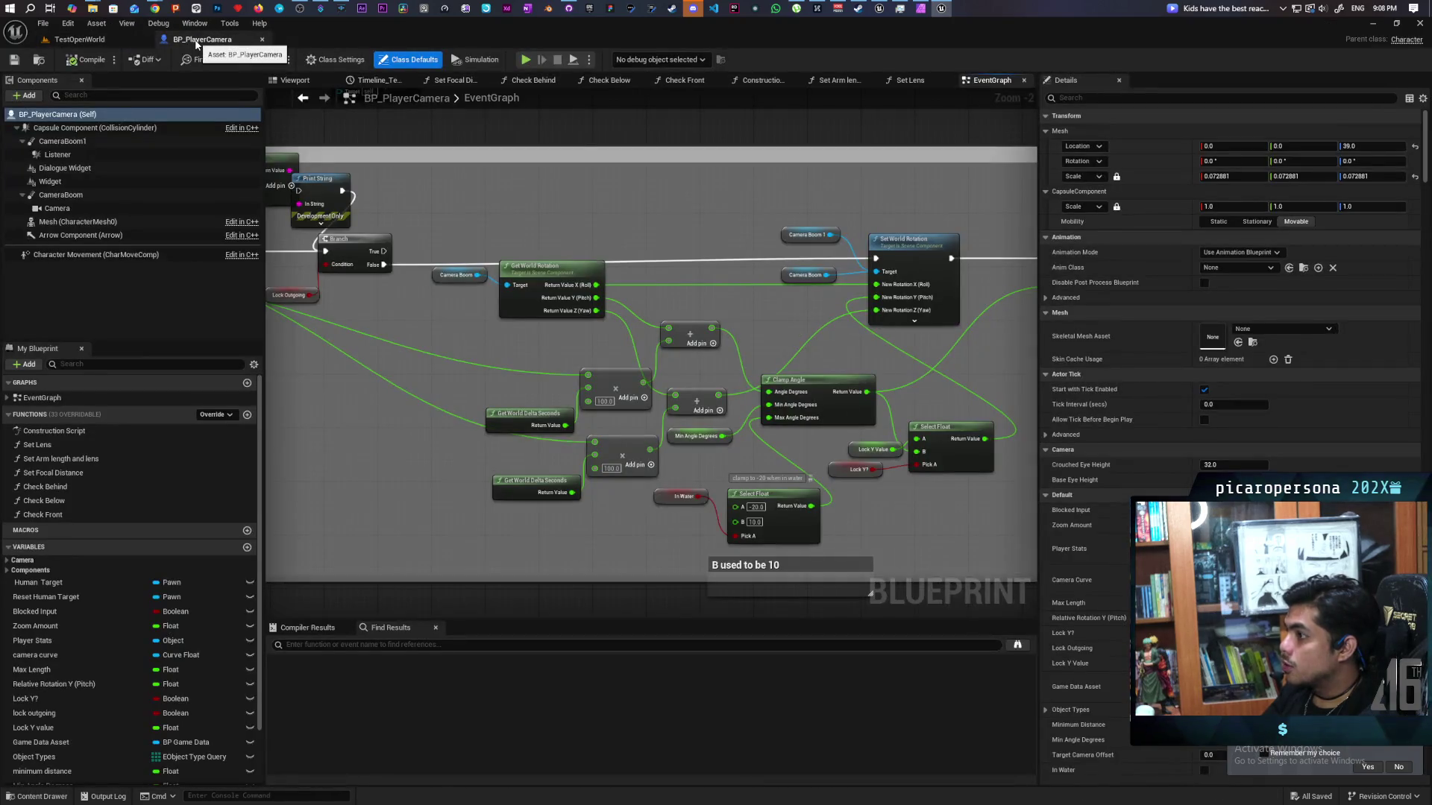
pyautogui.click(133, 44)
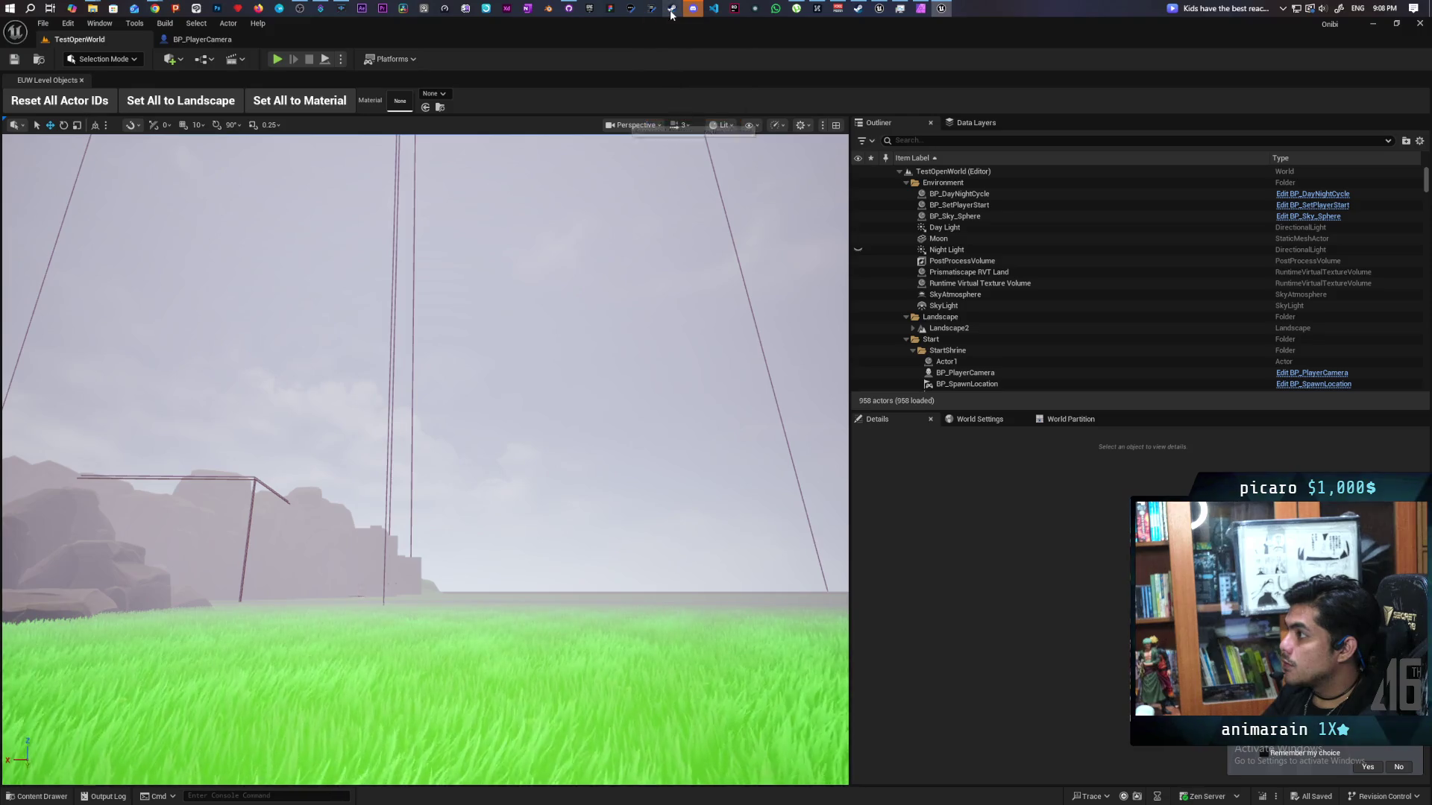
pyautogui.click(879, 8)
pyautogui.moveTo(616, 249)
pyautogui.mouseDown()
pyautogui.moveTo(560, 245)
pyautogui.moveTo(702, 315)
pyautogui.mouseUp()
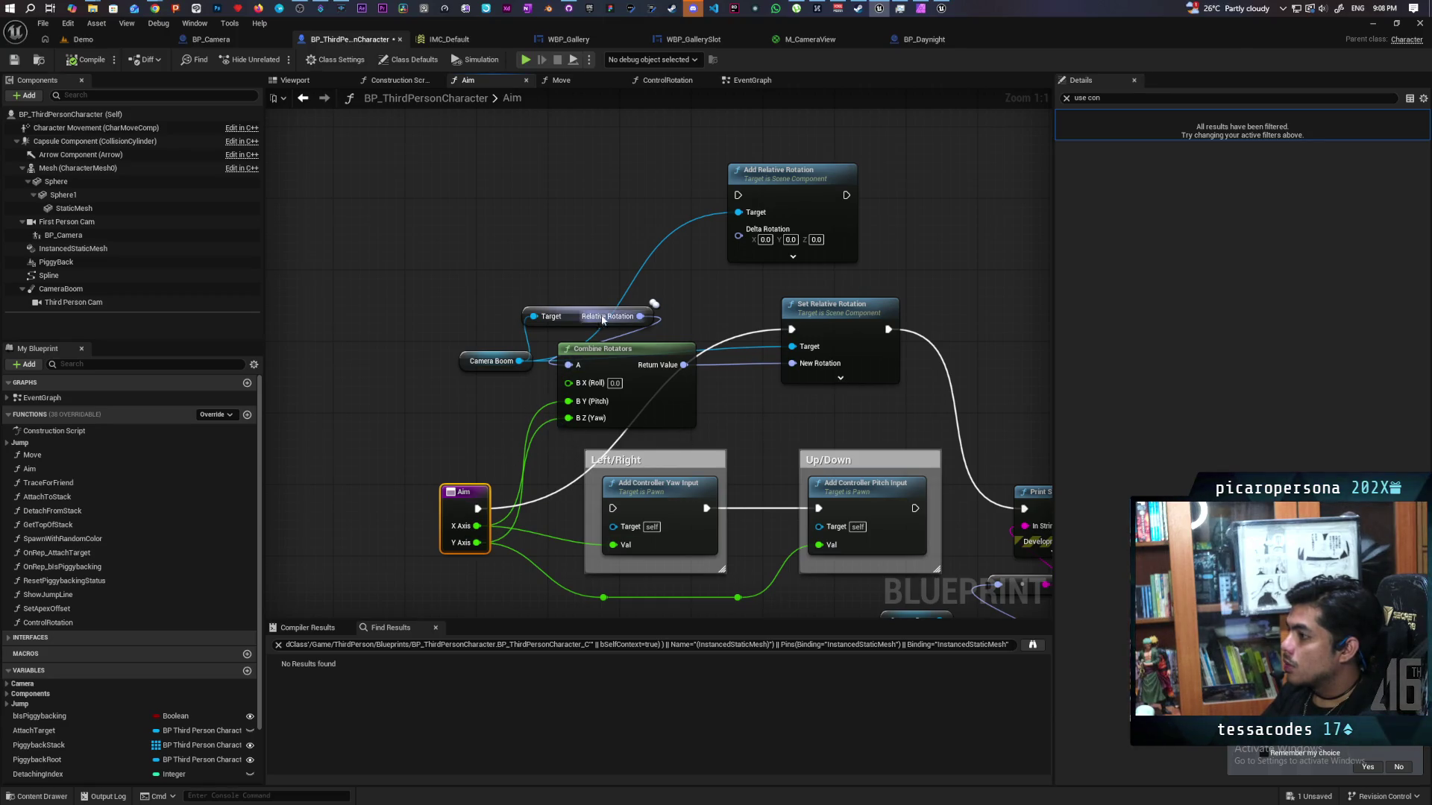
pyautogui.click(567, 297)
# - Delete the Relative Rotation getter and the Set Relative Rotation node from the Aim graph
pyautogui.click(566, 314)
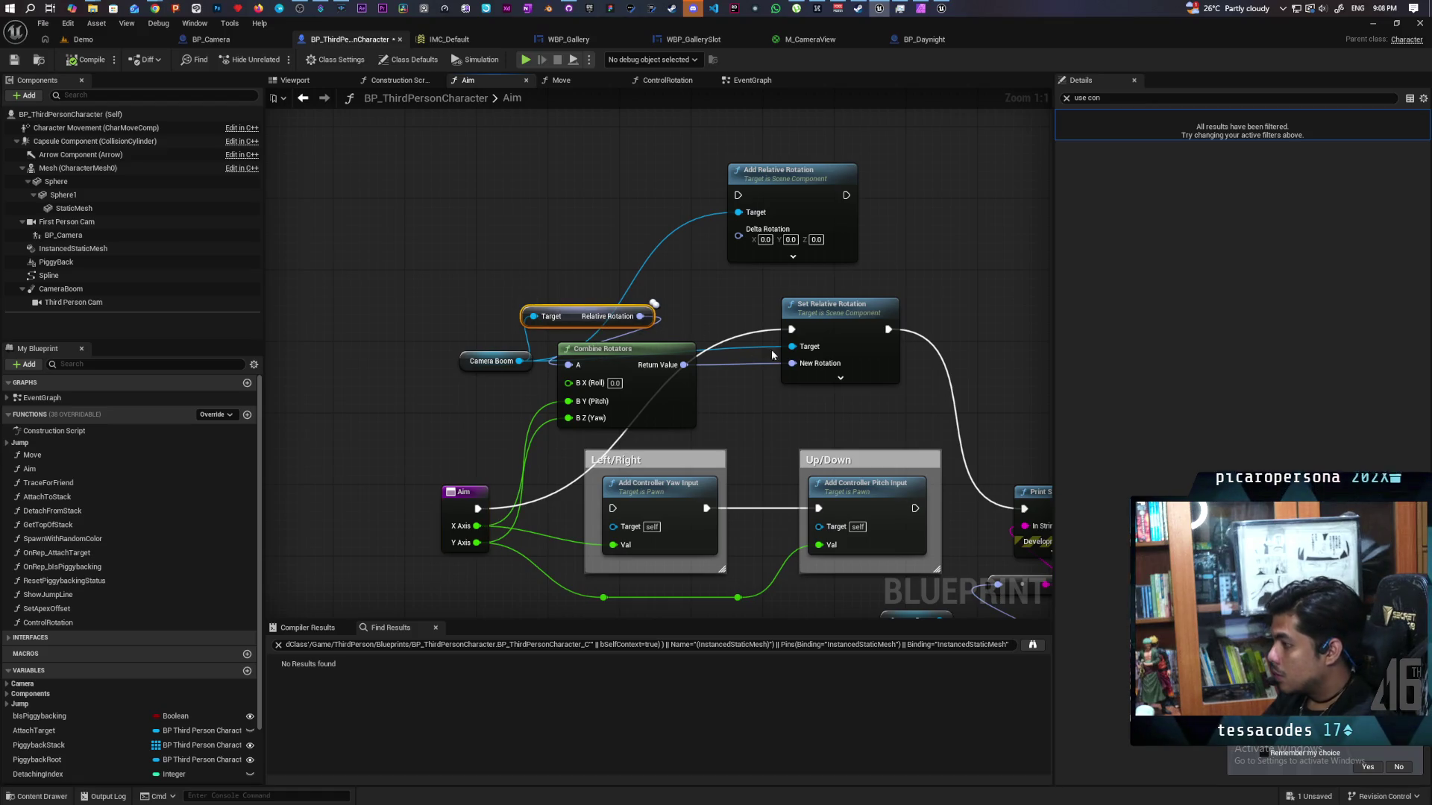
pyautogui.press('Delete')
pyautogui.moveTo(664, 353)
pyautogui.mouseDown()
pyautogui.moveTo(681, 371)
pyautogui.moveTo(682, 358)
pyautogui.mouseUp()
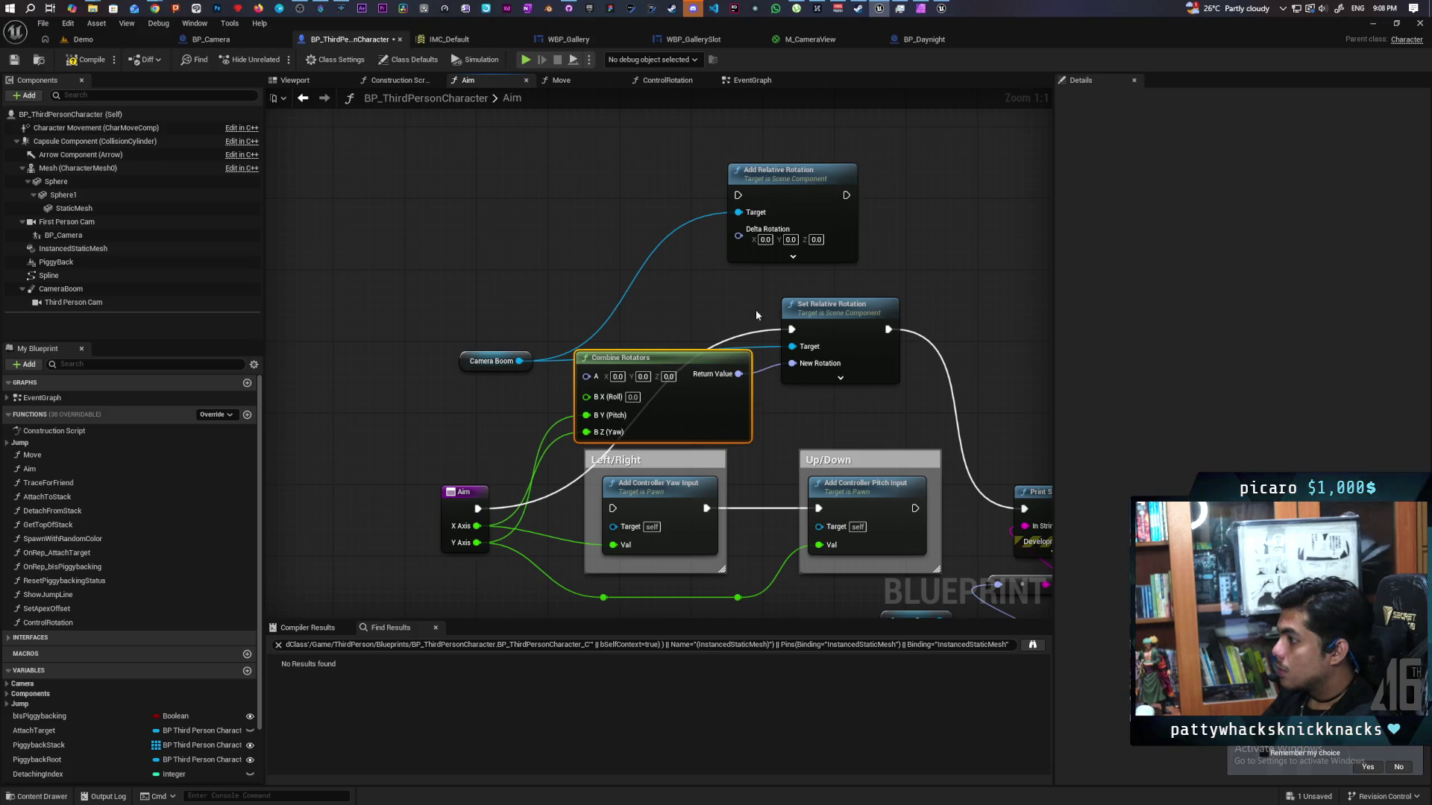
pyautogui.click(821, 304)
pyautogui.press('Delete')
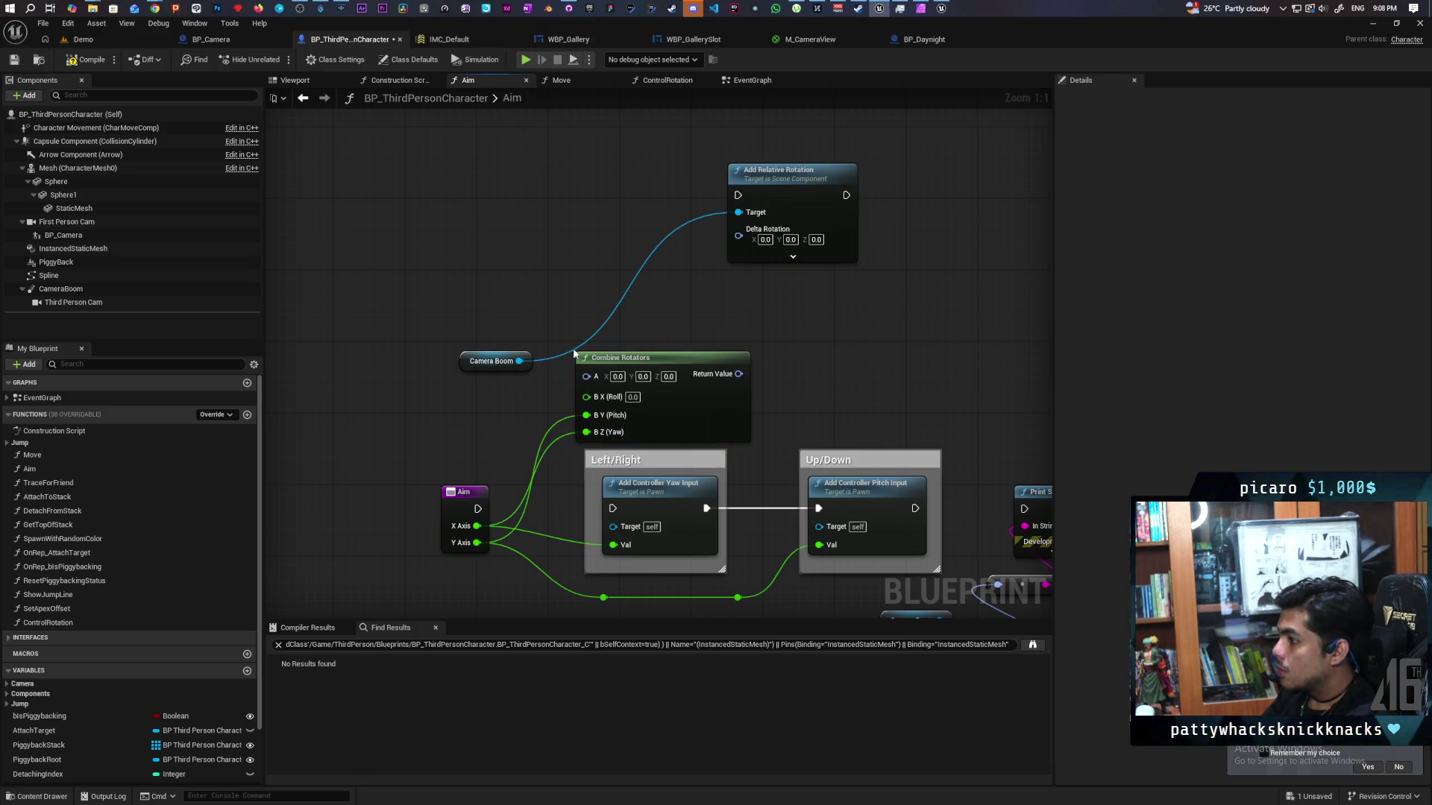
# - Add a Get World Rotation node off Camera Boom
pyautogui.moveTo(520, 361); pyautogui.dragTo(540, 297)
pyautogui.write('get w')
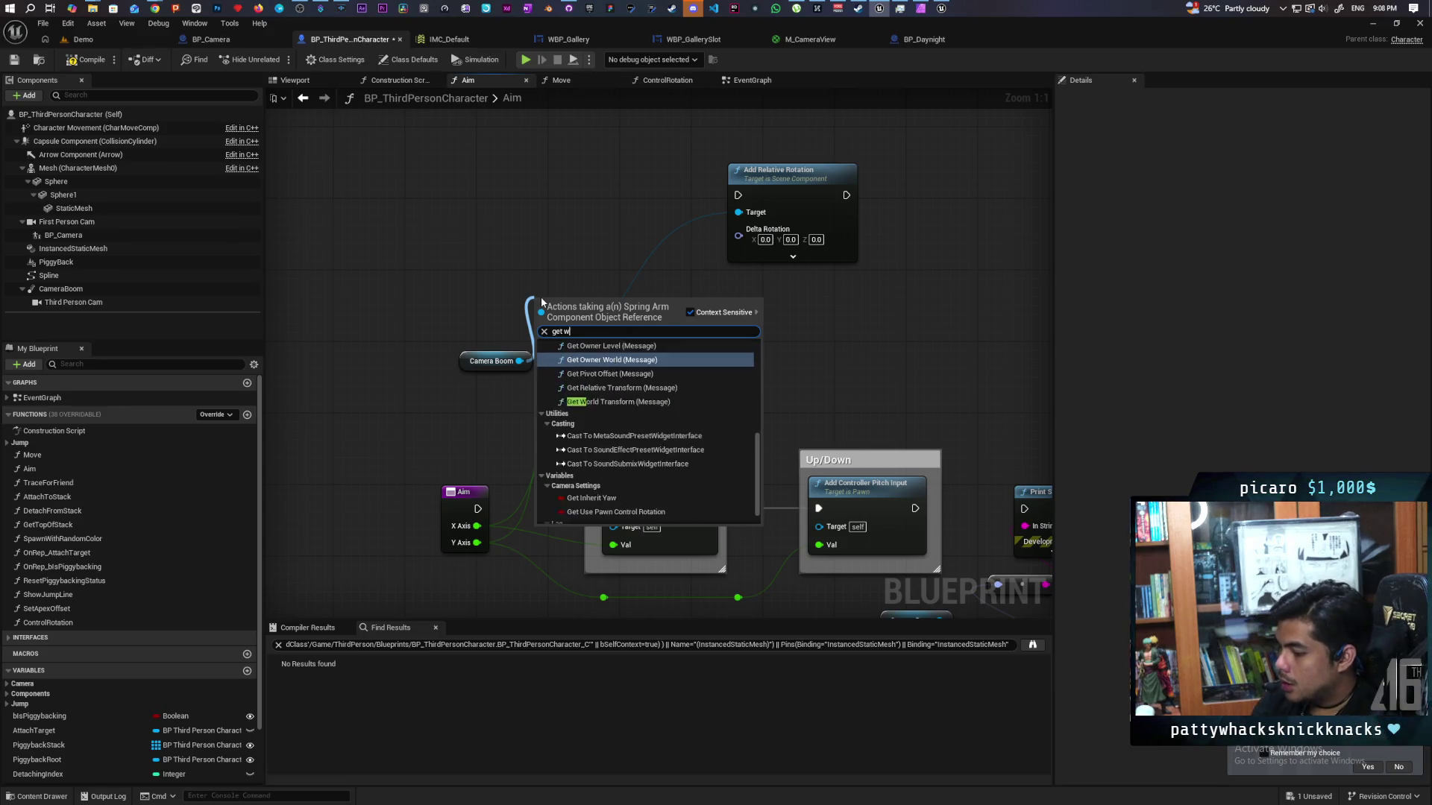
pyautogui.write('rold rotat')
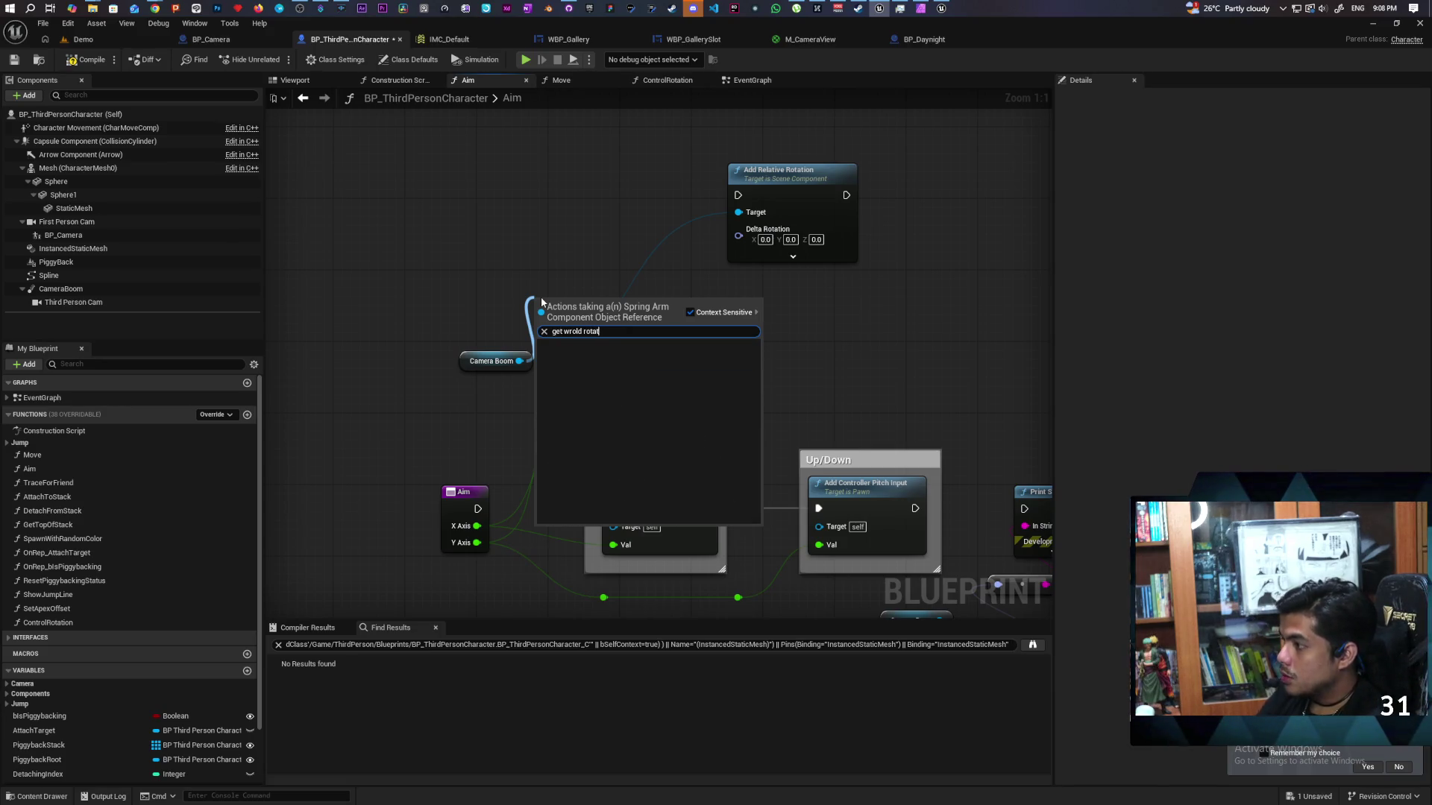
pyautogui.press('BackSpace')
pyautogui.press('BackSpace')
pyautogui.press('BackSpace')
pyautogui.write('or')
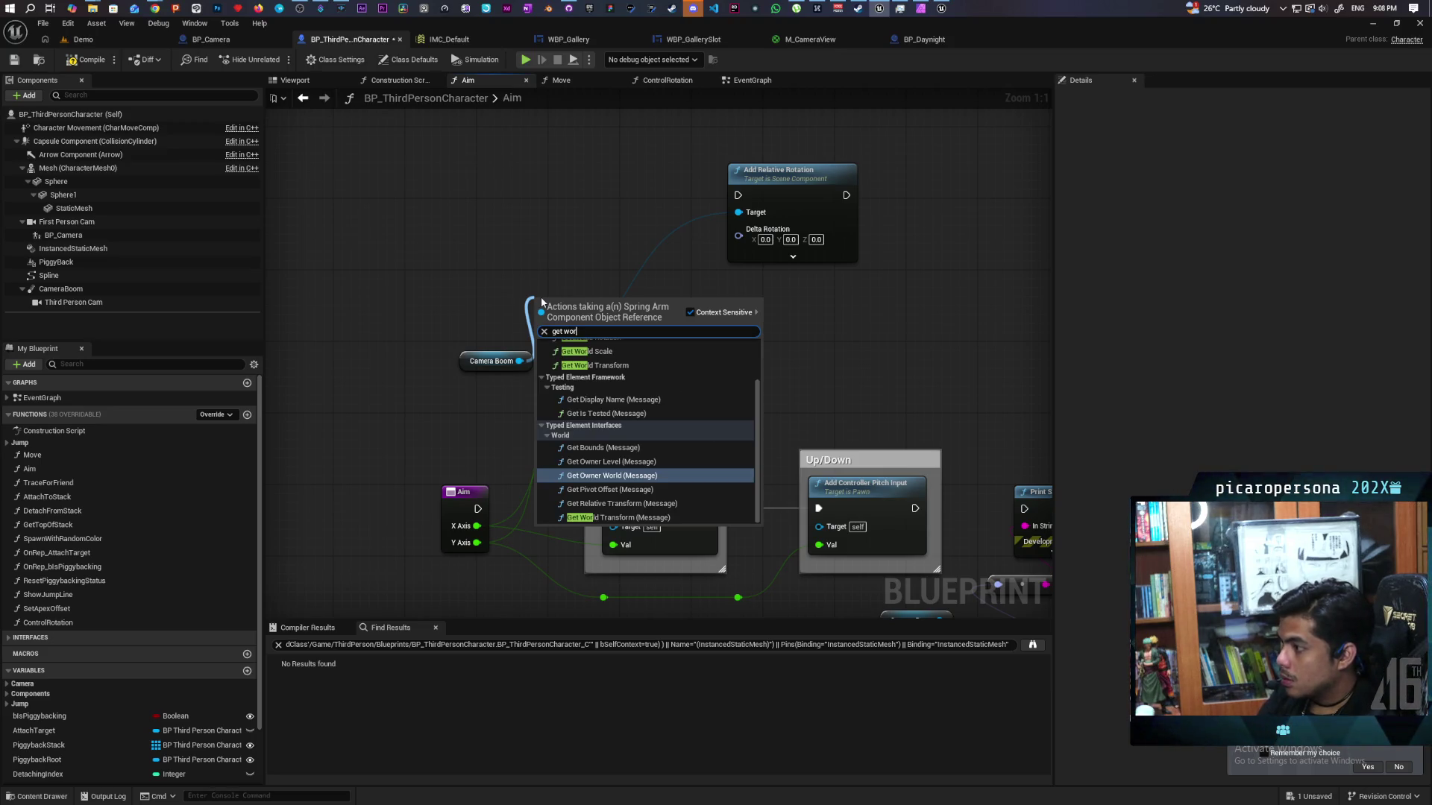
pyautogui.write('ld rota')
pyautogui.press('Return')
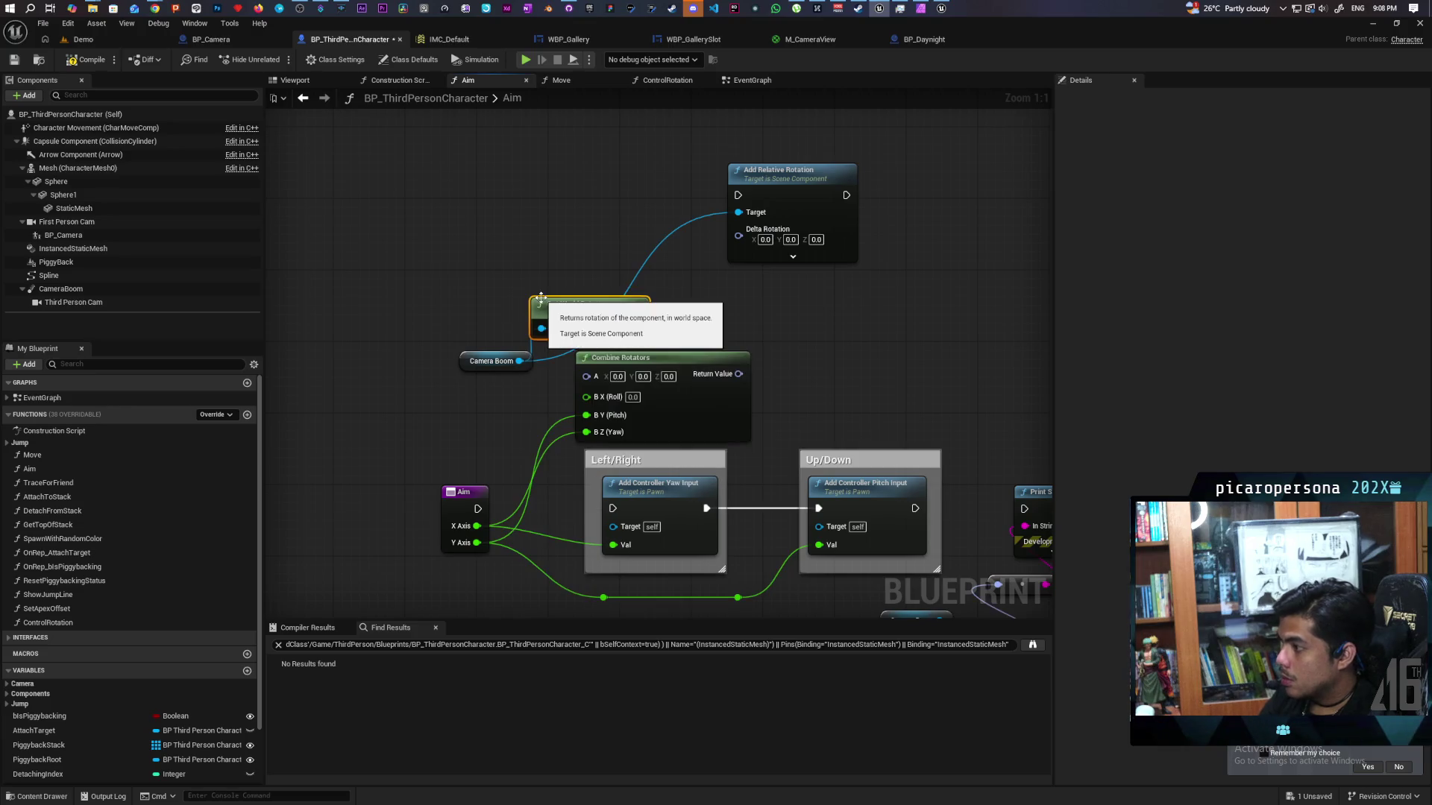
pyautogui.moveTo(622, 310)
pyautogui.mouseDown()
pyautogui.moveTo(567, 283)
pyautogui.moveTo(586, 376)
pyautogui.moveTo(717, 339)
pyautogui.mouseUp()
# - Add Set World Rotation fed by Combine Rotators and Aim's execution, then compile
pyautogui.write('set')
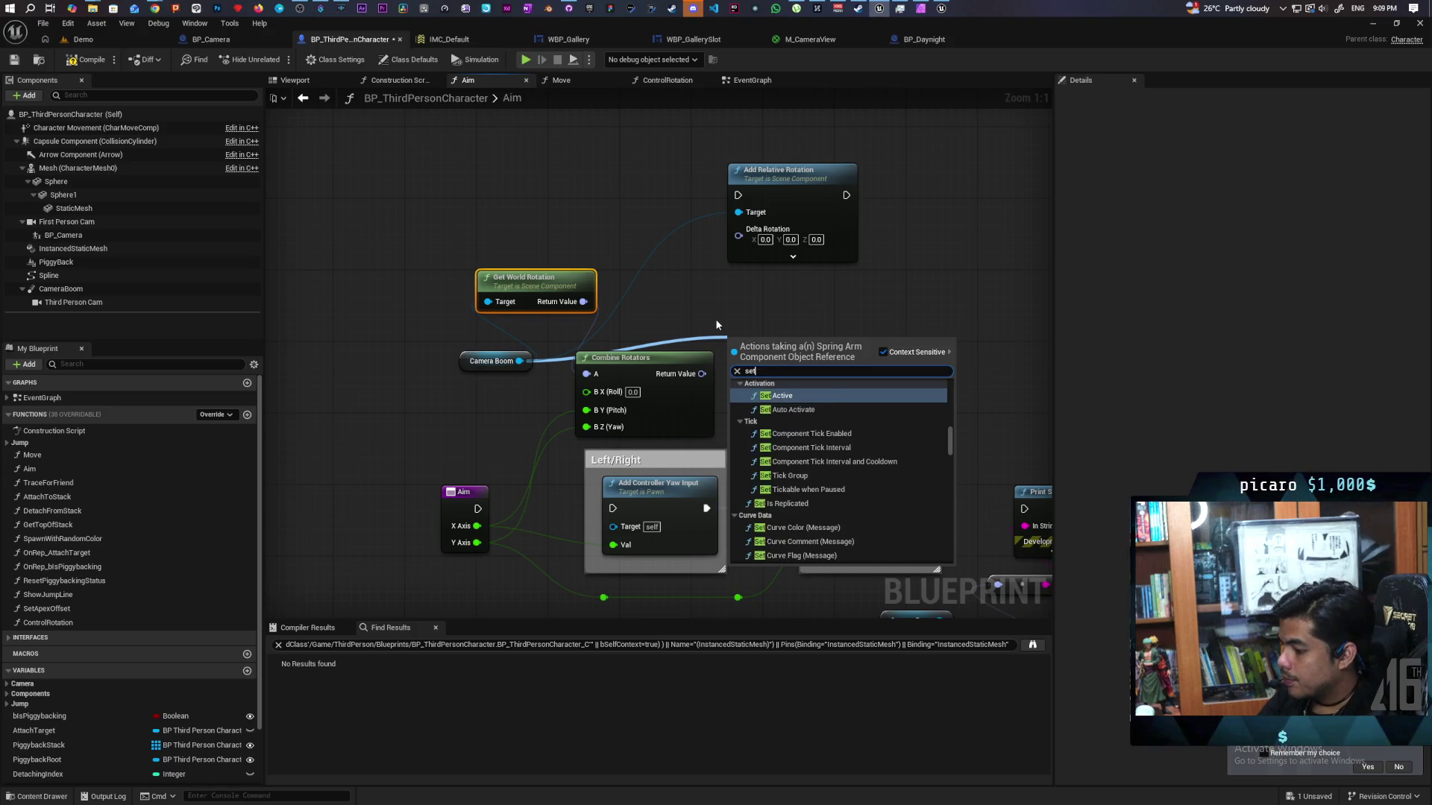
pyautogui.write(' world rotation')
pyautogui.press('Return')
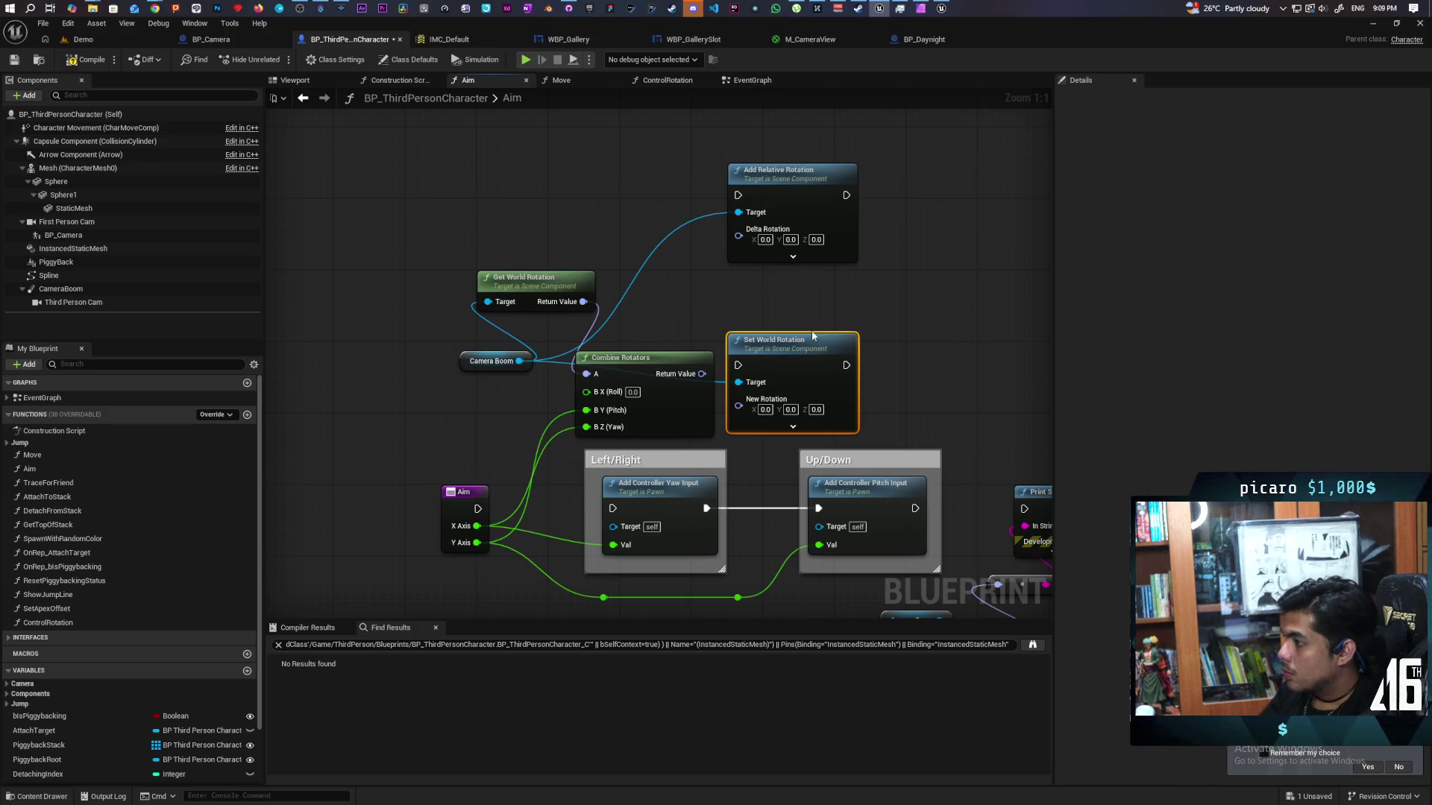
pyautogui.moveTo(800, 329); pyautogui.dragTo(836, 275)
pyautogui.moveTo(702, 373); pyautogui.dragTo(774, 345)
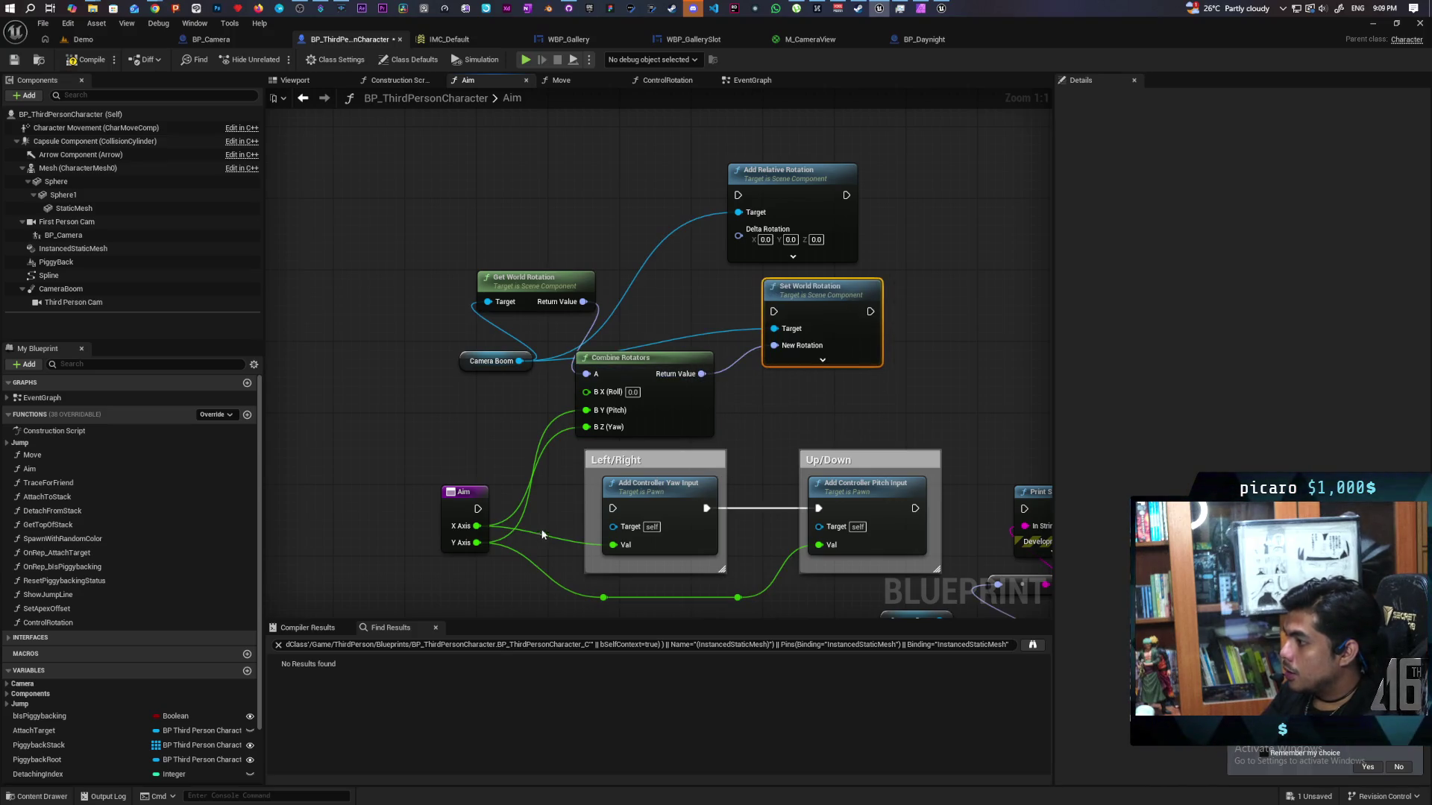
pyautogui.moveTo(478, 509)
pyautogui.mouseDown()
pyautogui.moveTo(636, 419)
pyautogui.moveTo(774, 312)
pyautogui.mouseUp()
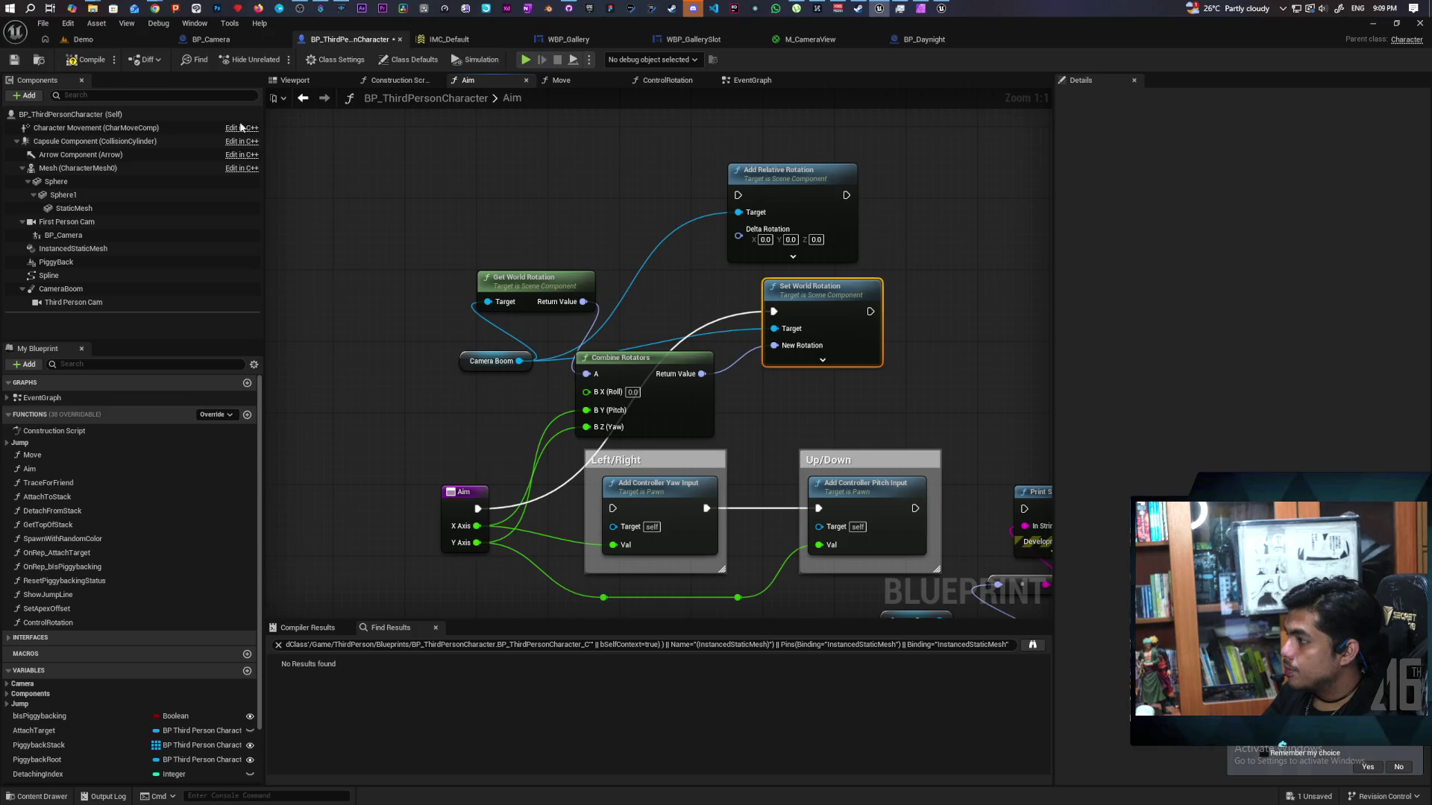
pyautogui.click(84, 60)
# - Play-test the Demo level with the World Rotation setup and stop it
pyautogui.click(83, 39)
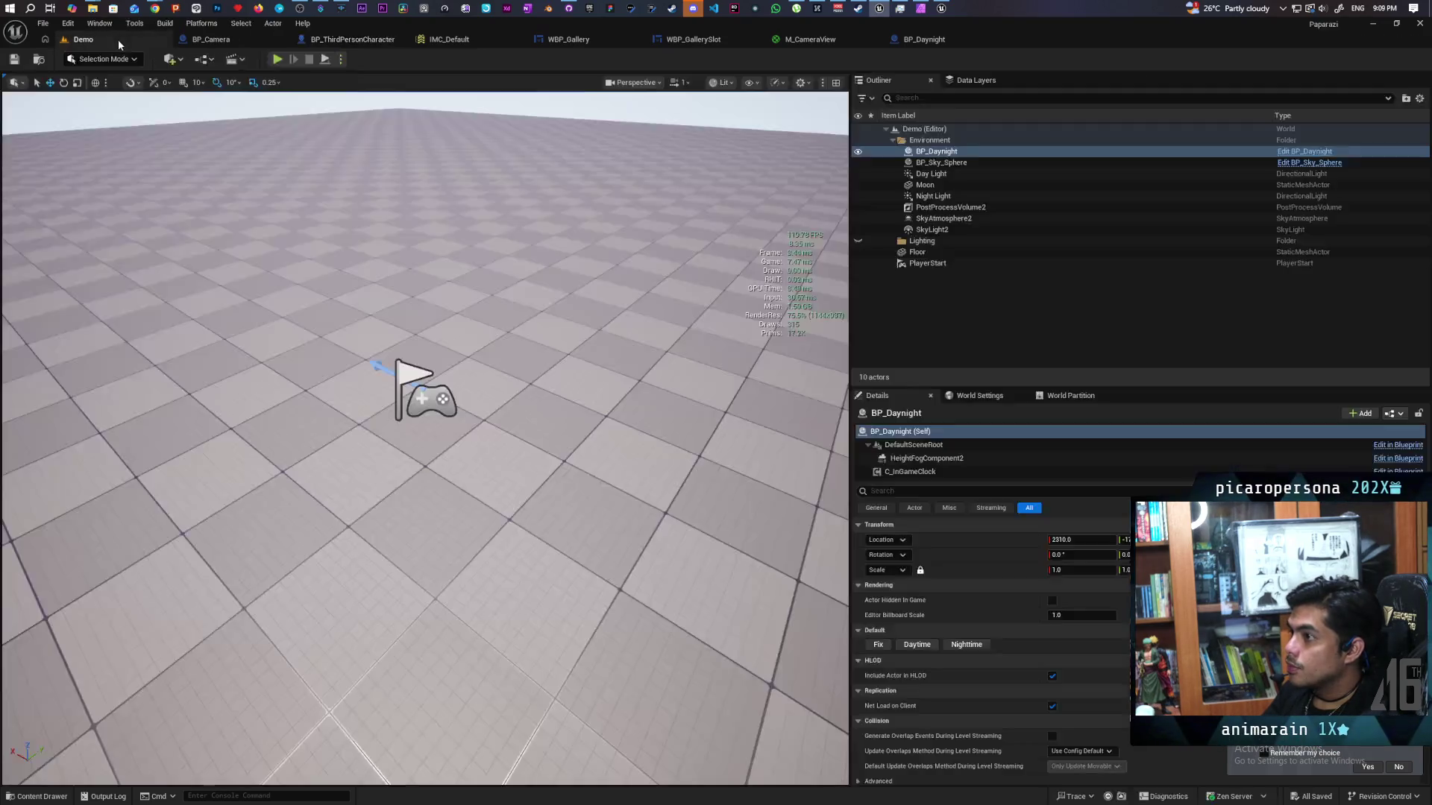
pyautogui.click(277, 60)
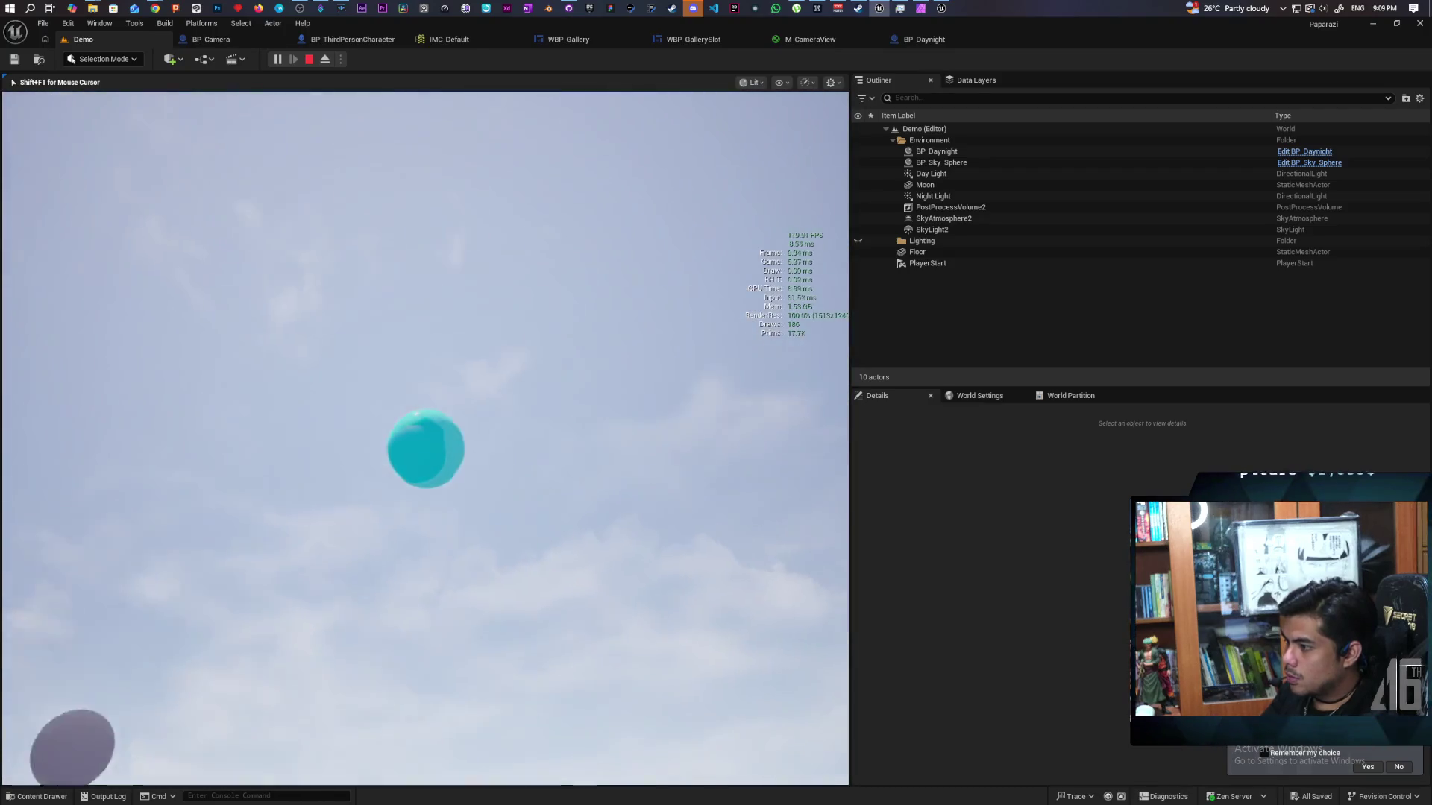
pyautogui.press('Escape')
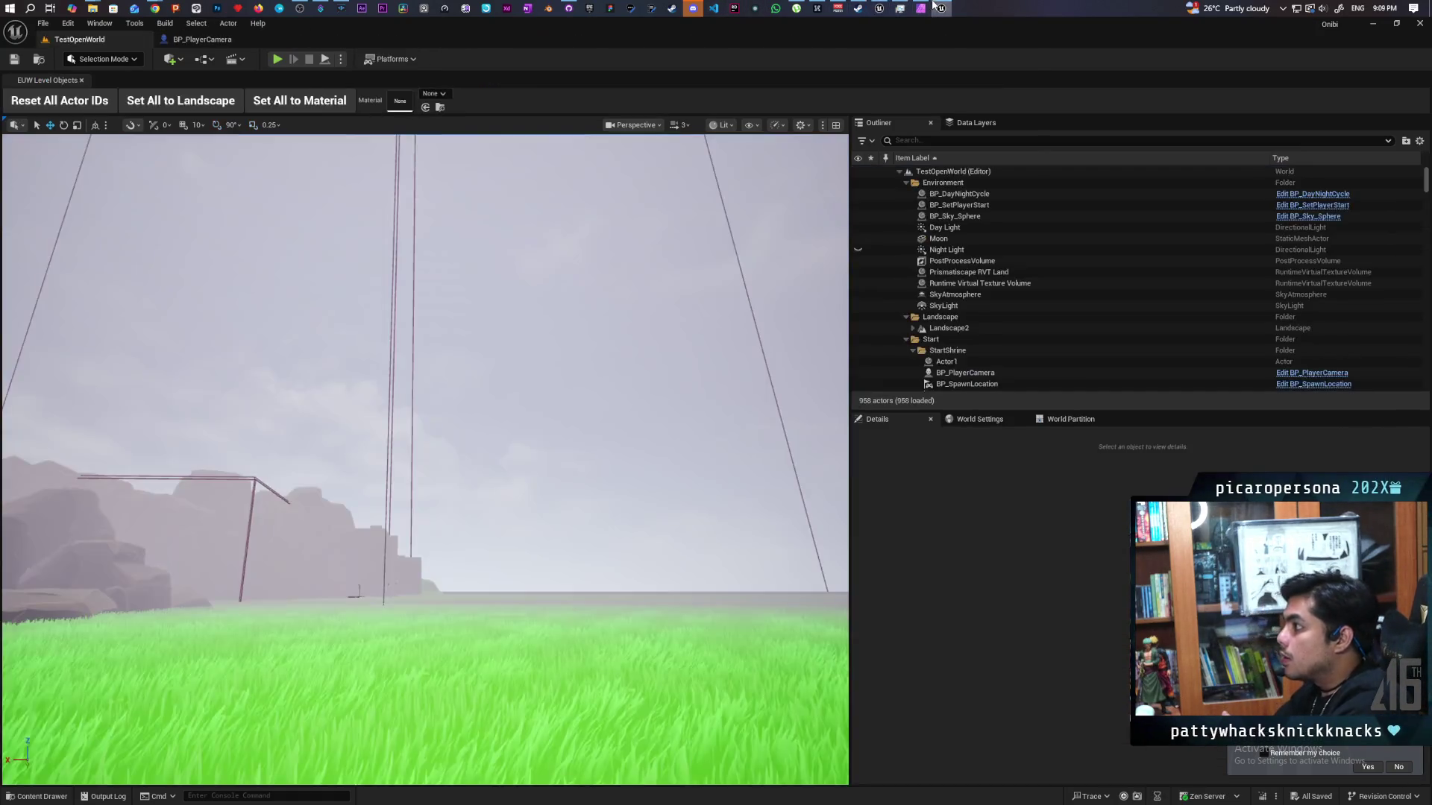
# - Compare against Onibi's BP_PlayerCamera graph, then return to BP_ThirdPersonCharacter's graph
pyautogui.click(917, 6)
pyautogui.moveTo(900, 8)
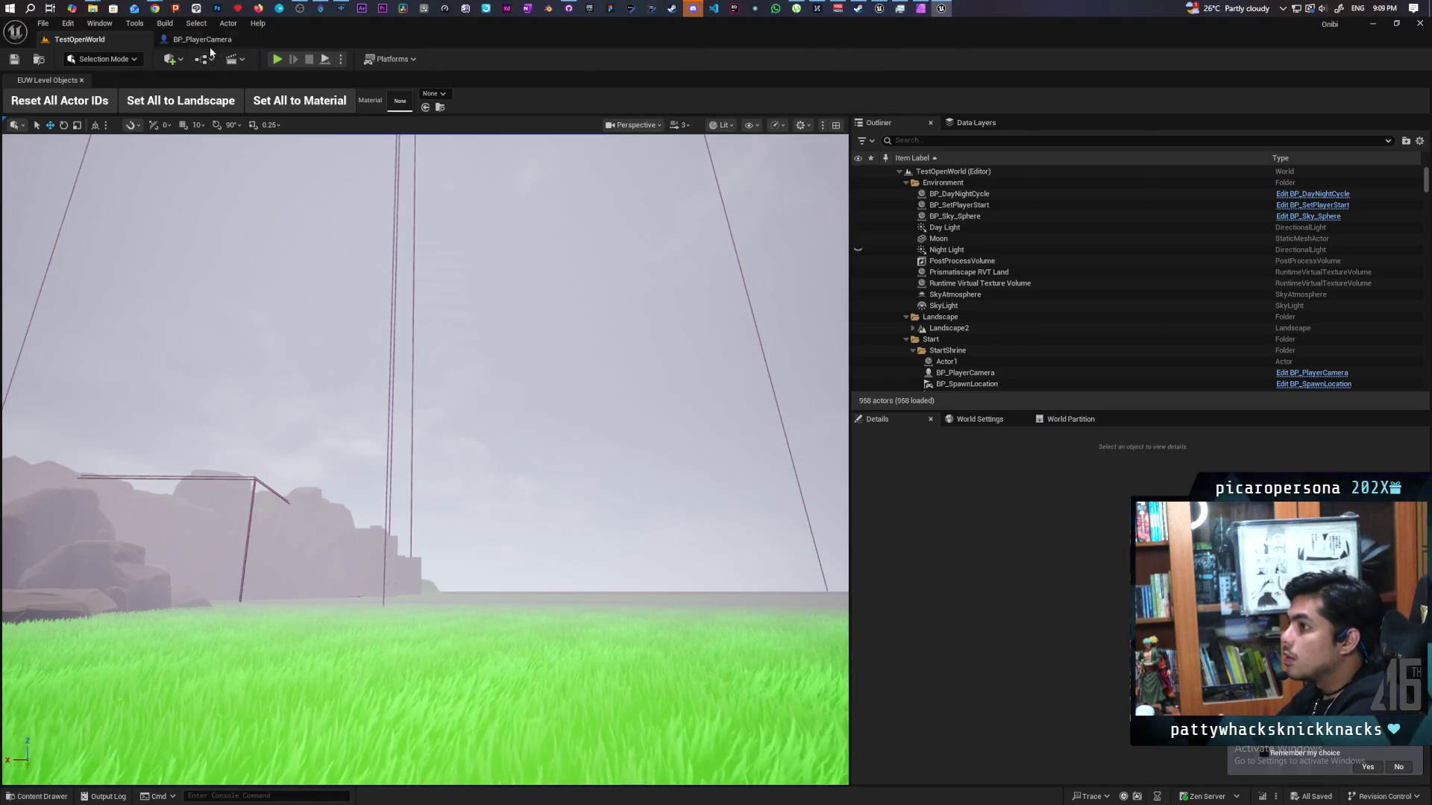
pyautogui.click(208, 40)
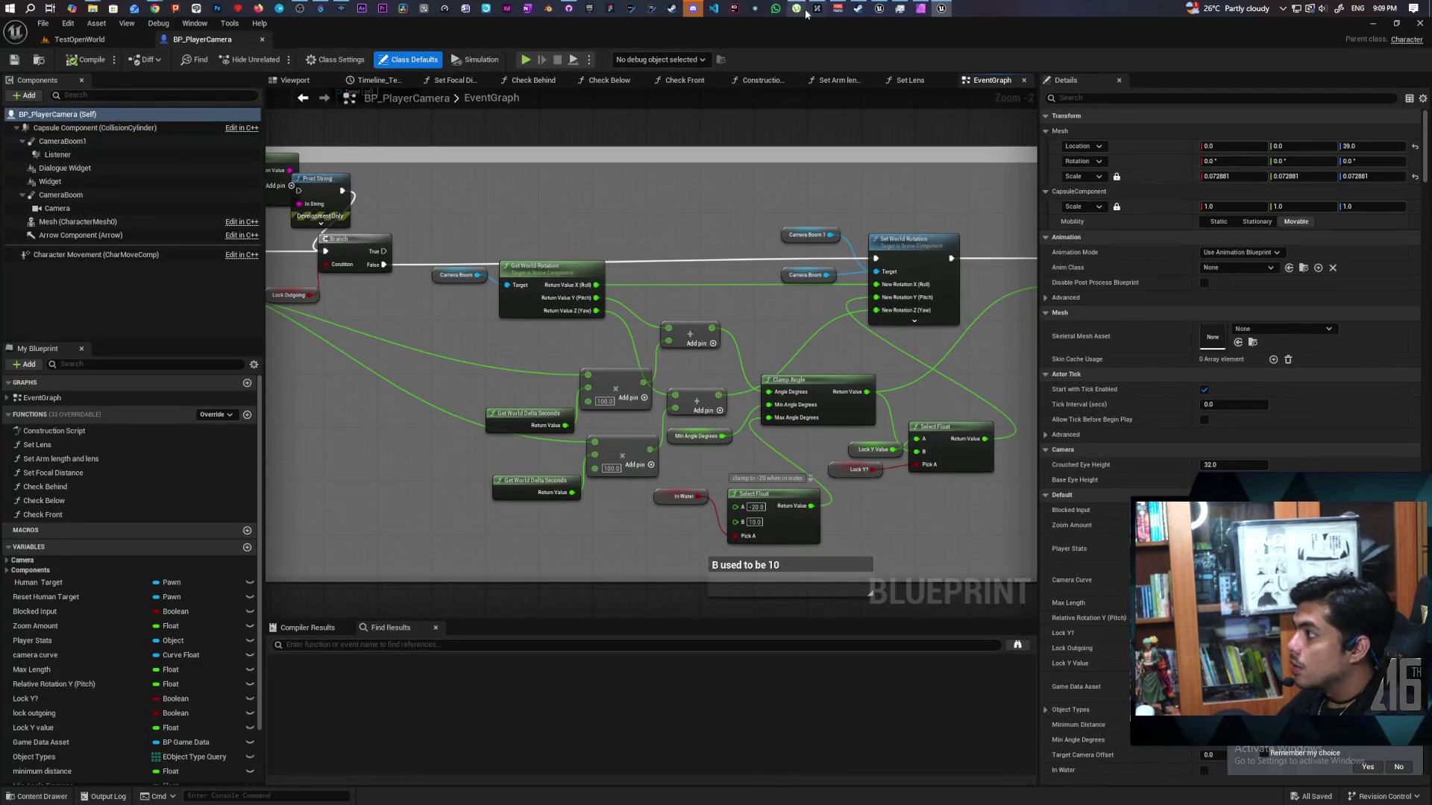
pyautogui.click(879, 9)
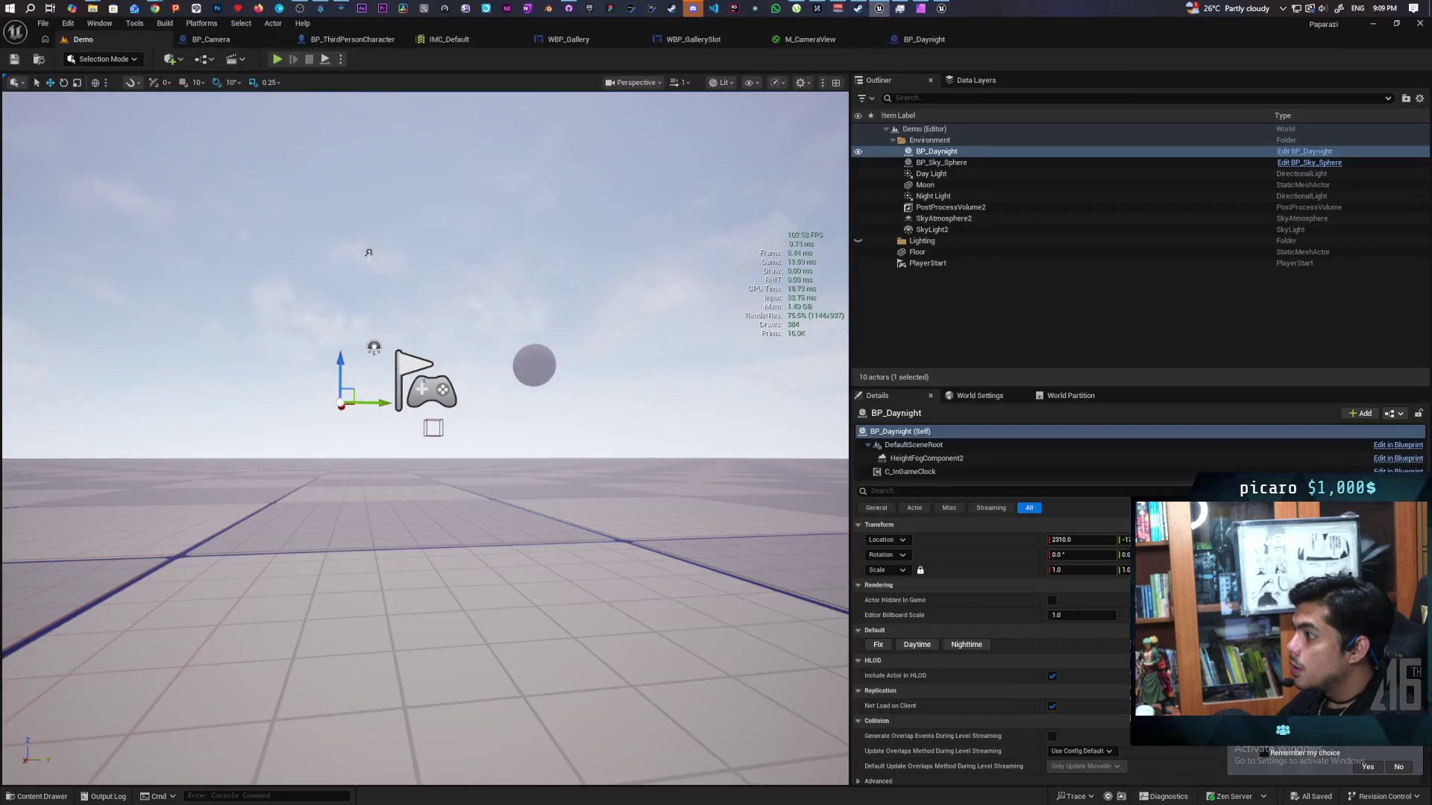
pyautogui.click(342, 41)
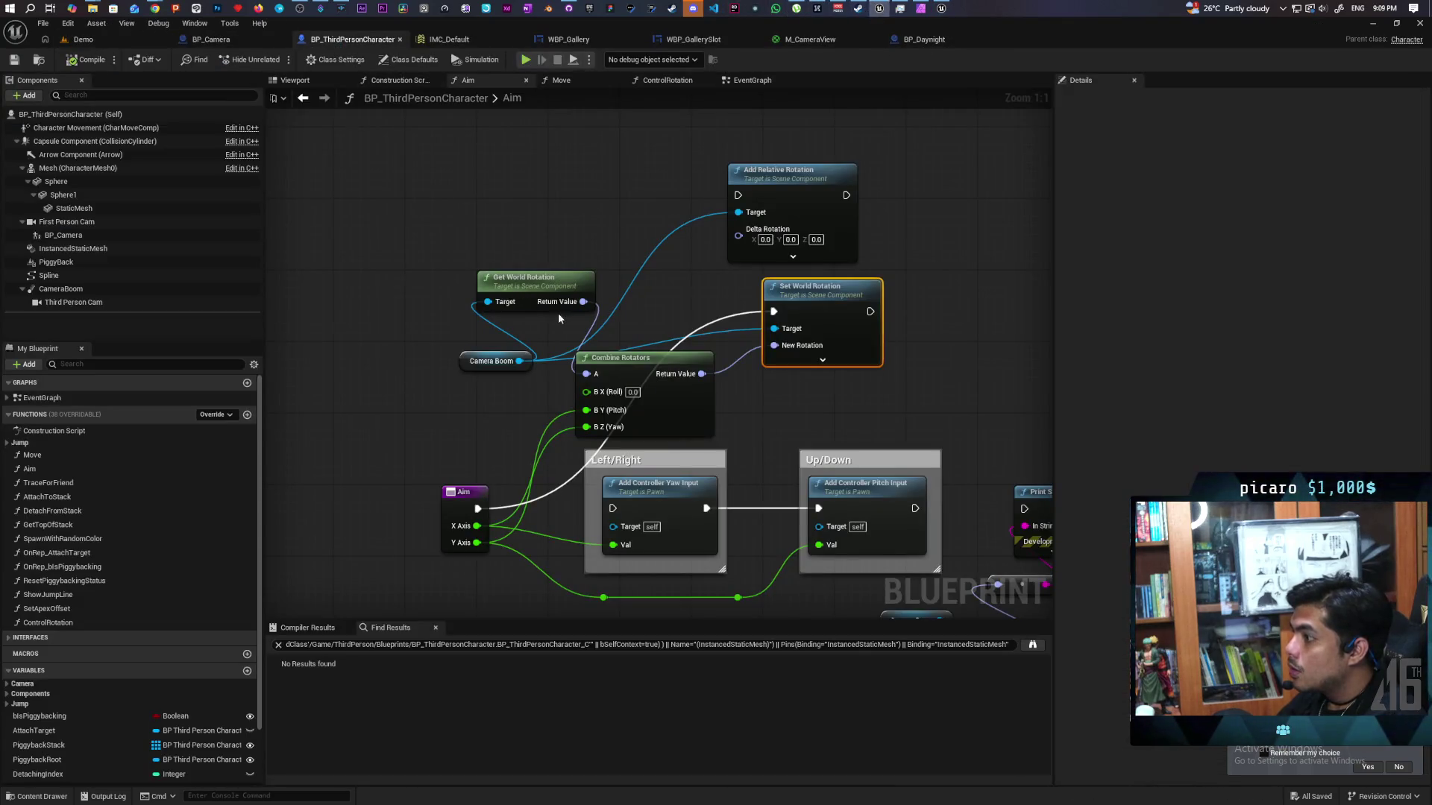
# - Rearrange the Aim nodes and add a Break Rotator fed by Get World Rotation
pyautogui.scroll(-1, 556, 418)
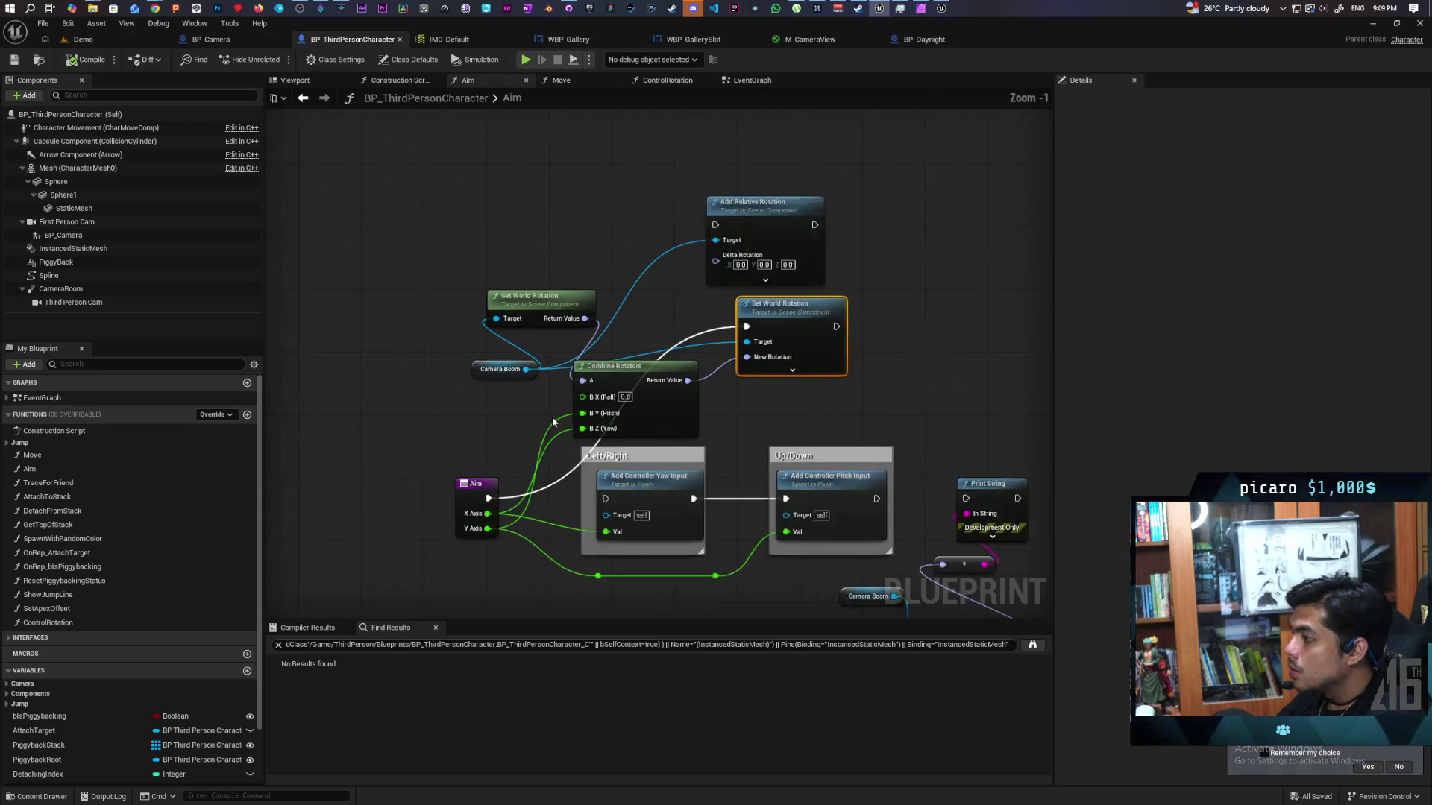
pyautogui.scroll(1, 552, 418)
pyautogui.moveTo(467, 367); pyautogui.dragTo(342, 349)
pyautogui.moveTo(546, 285)
pyautogui.mouseDown()
pyautogui.moveTo(500, 263)
pyautogui.moveTo(492, 241)
pyautogui.mouseUp()
pyautogui.moveTo(672, 355)
pyautogui.mouseDown()
pyautogui.moveTo(638, 307)
pyautogui.moveTo(668, 310)
pyautogui.mouseUp()
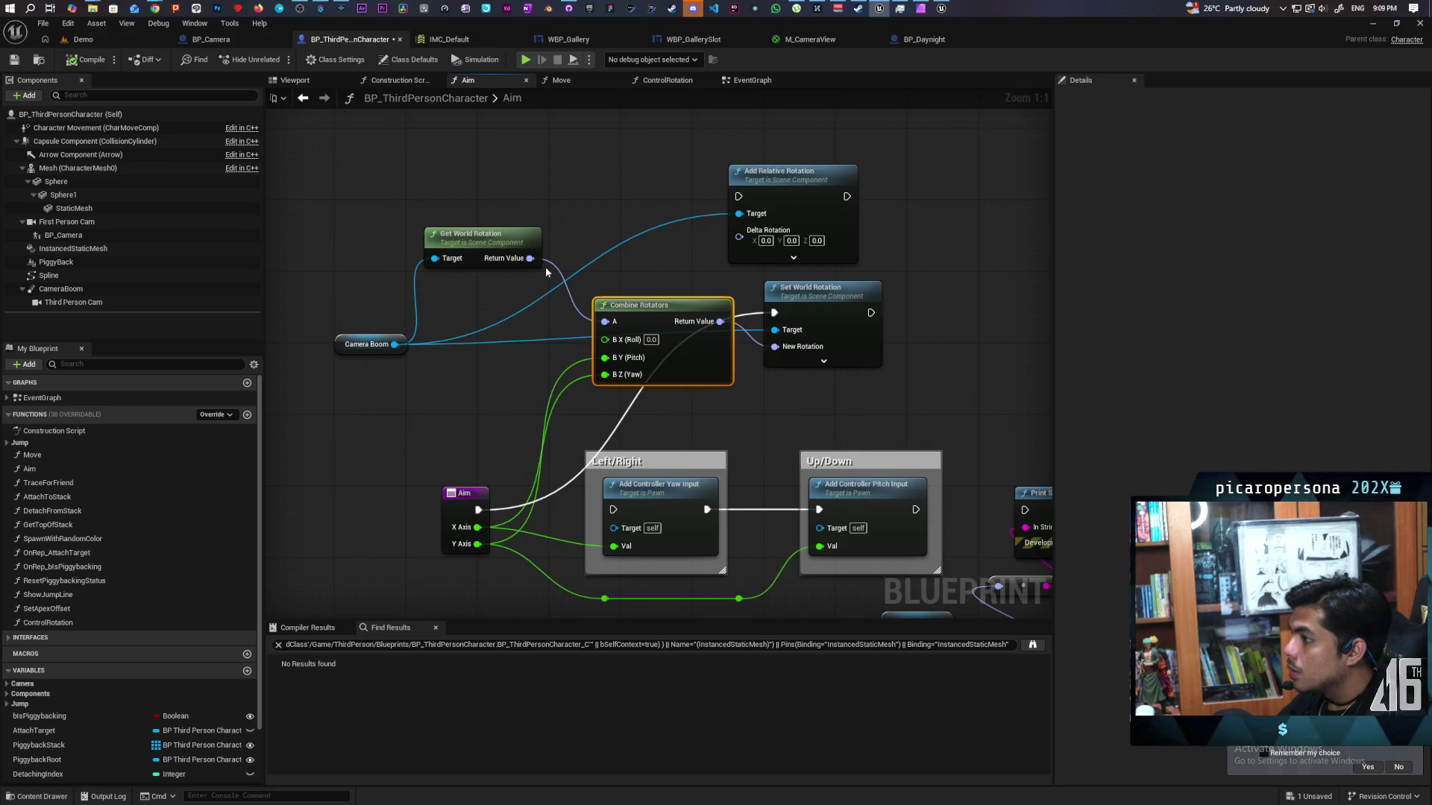
pyautogui.moveTo(529, 259); pyautogui.dragTo(495, 302)
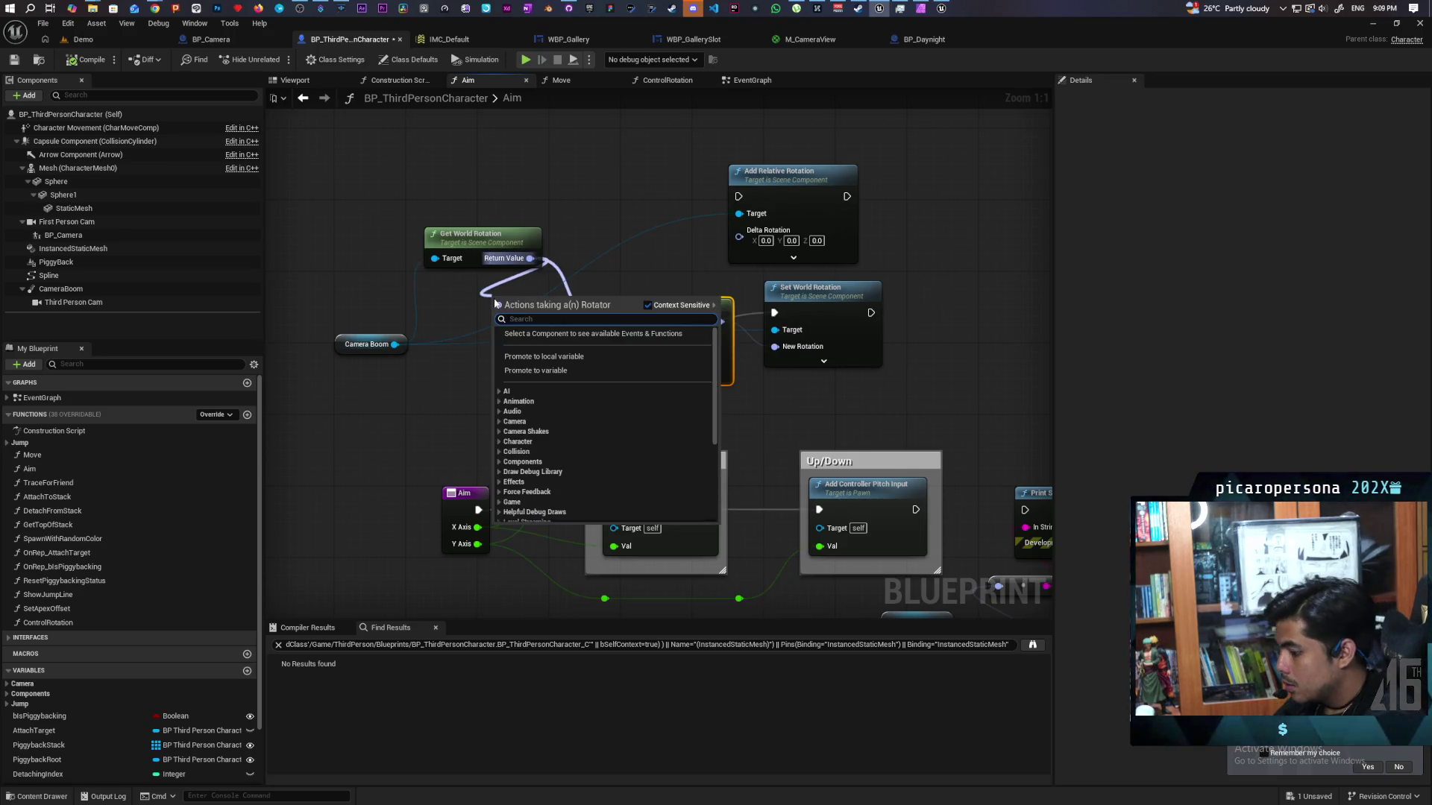
pyautogui.write('brea')
pyautogui.press('Down')
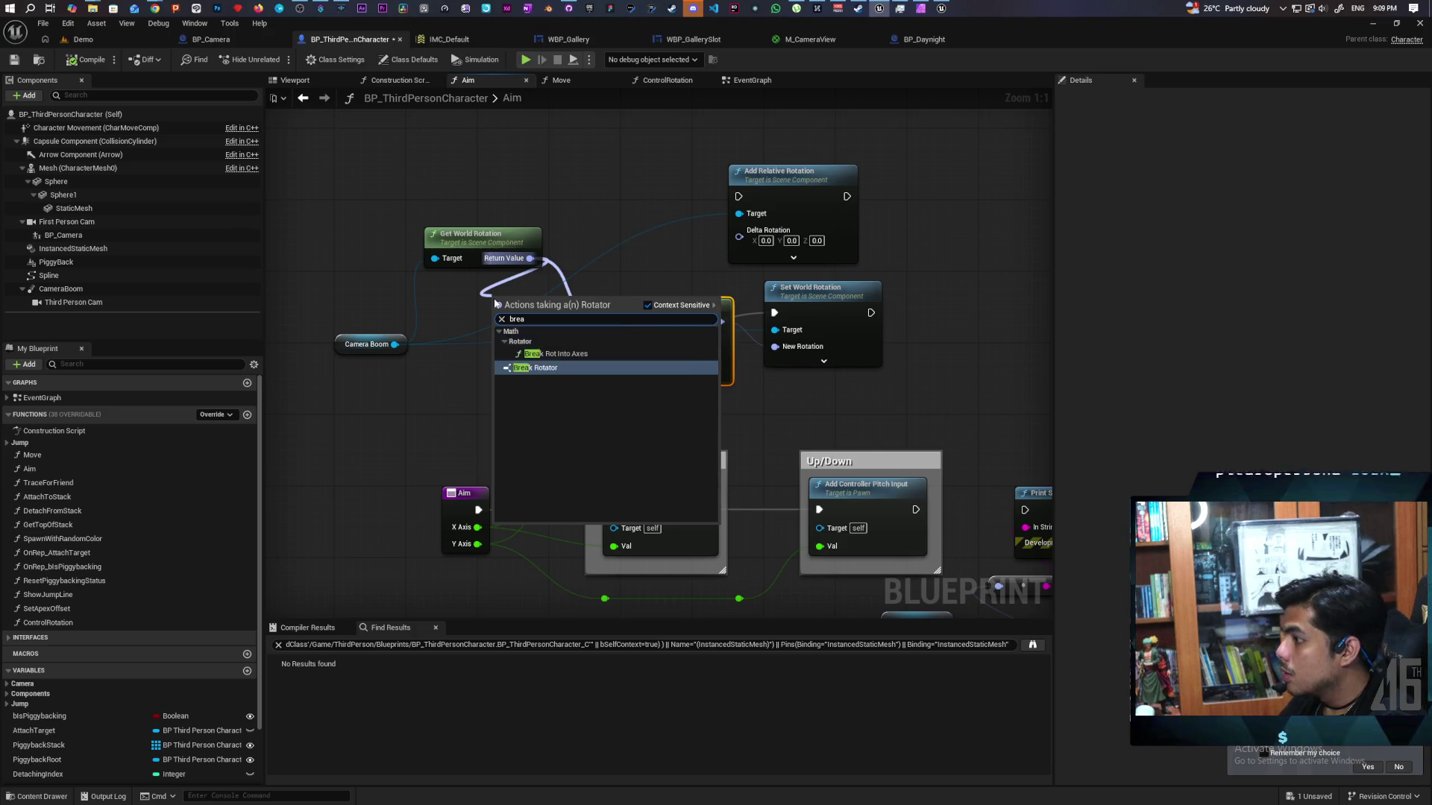
pyautogui.press('Return')
# - Replace Combine Rotators with a Make Rotator feeding Set World Rotation's New Rotation
pyautogui.click(692, 364)
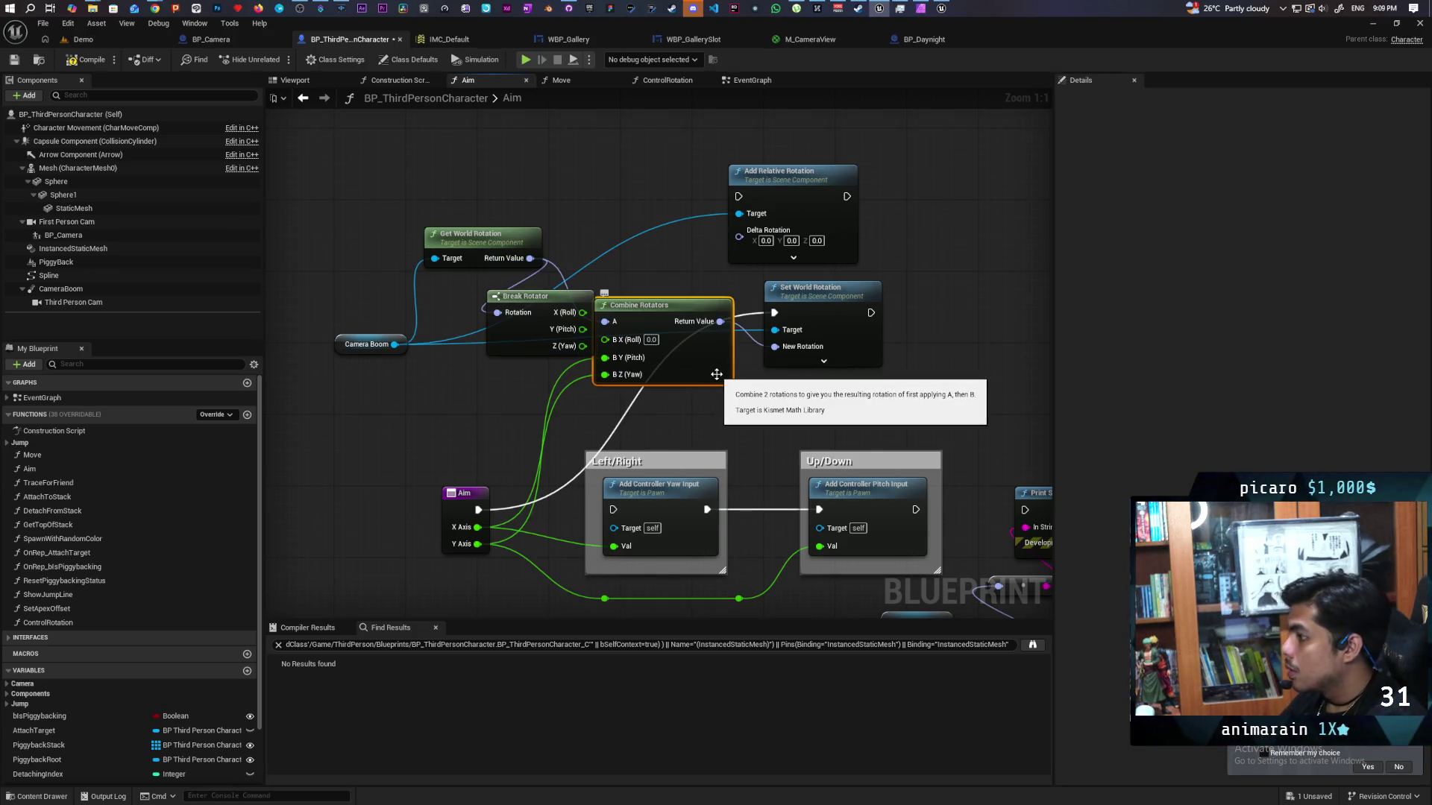
pyautogui.press('Delete')
pyautogui.moveTo(723, 386)
pyautogui.mouseDown()
pyautogui.moveTo(753, 337)
pyautogui.moveTo(724, 326)
pyautogui.moveTo(923, 279)
pyautogui.mouseUp()
pyautogui.moveTo(861, 319); pyautogui.dragTo(786, 331)
pyautogui.write('ake')
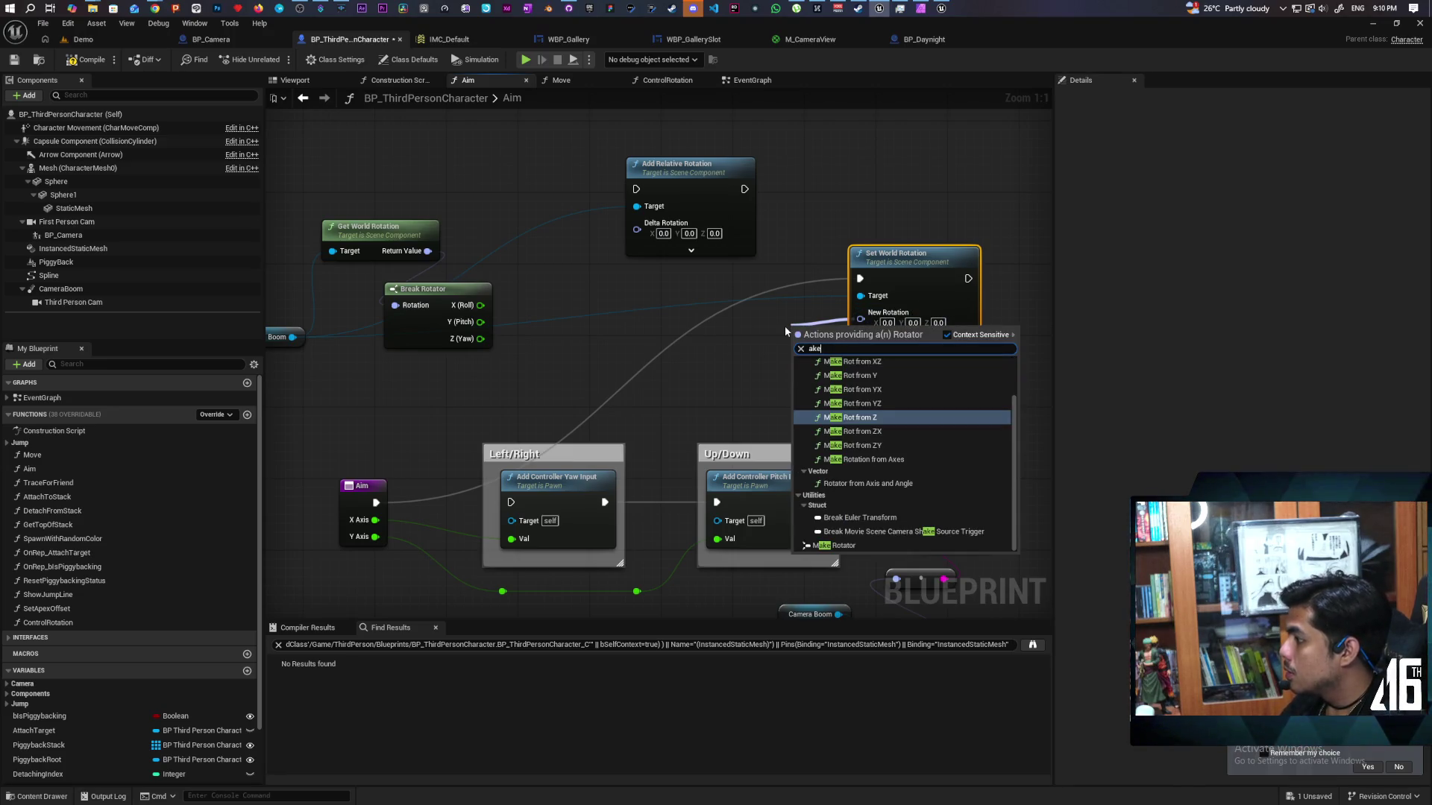
pyautogui.click(834, 545)
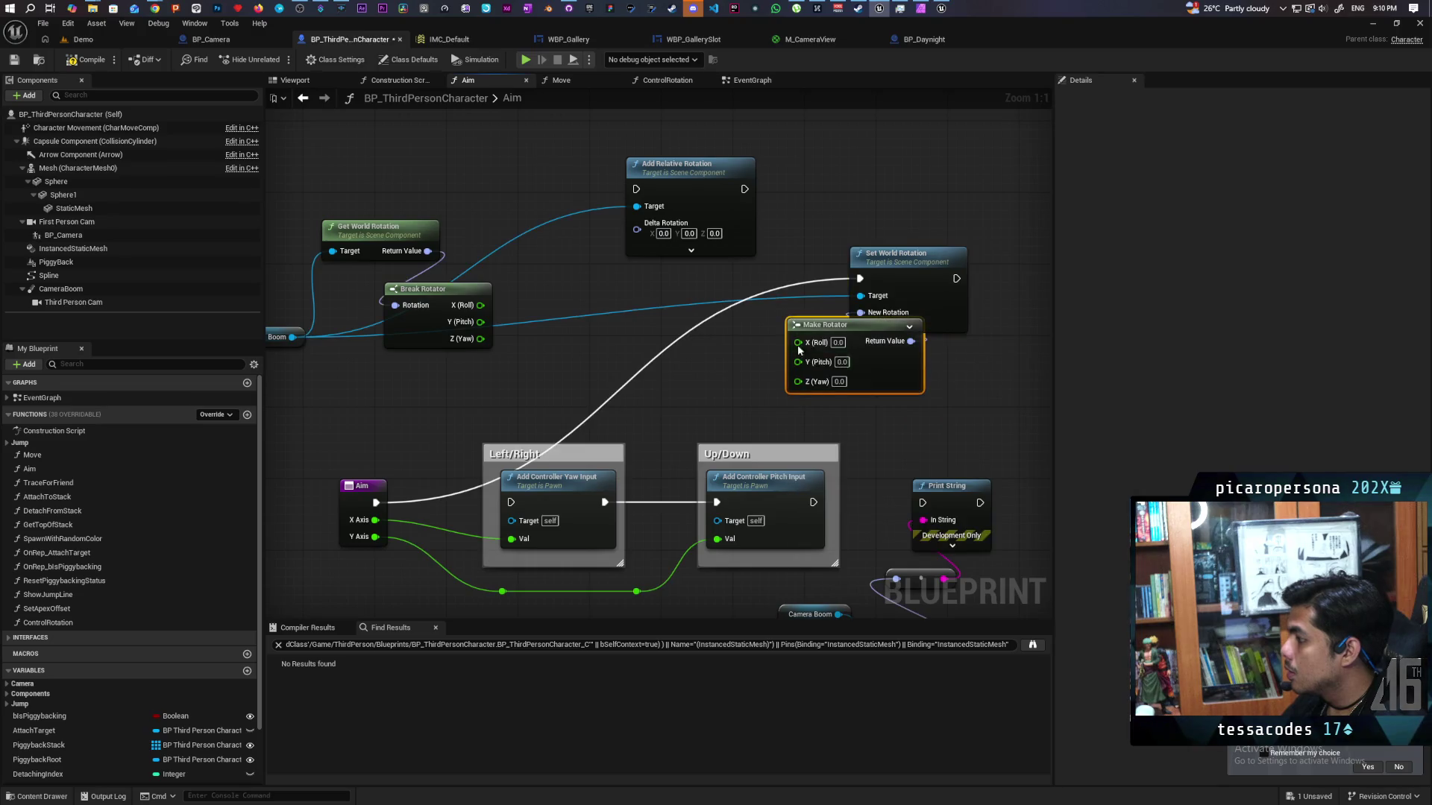
pyautogui.moveTo(829, 320); pyautogui.dragTo(687, 293)
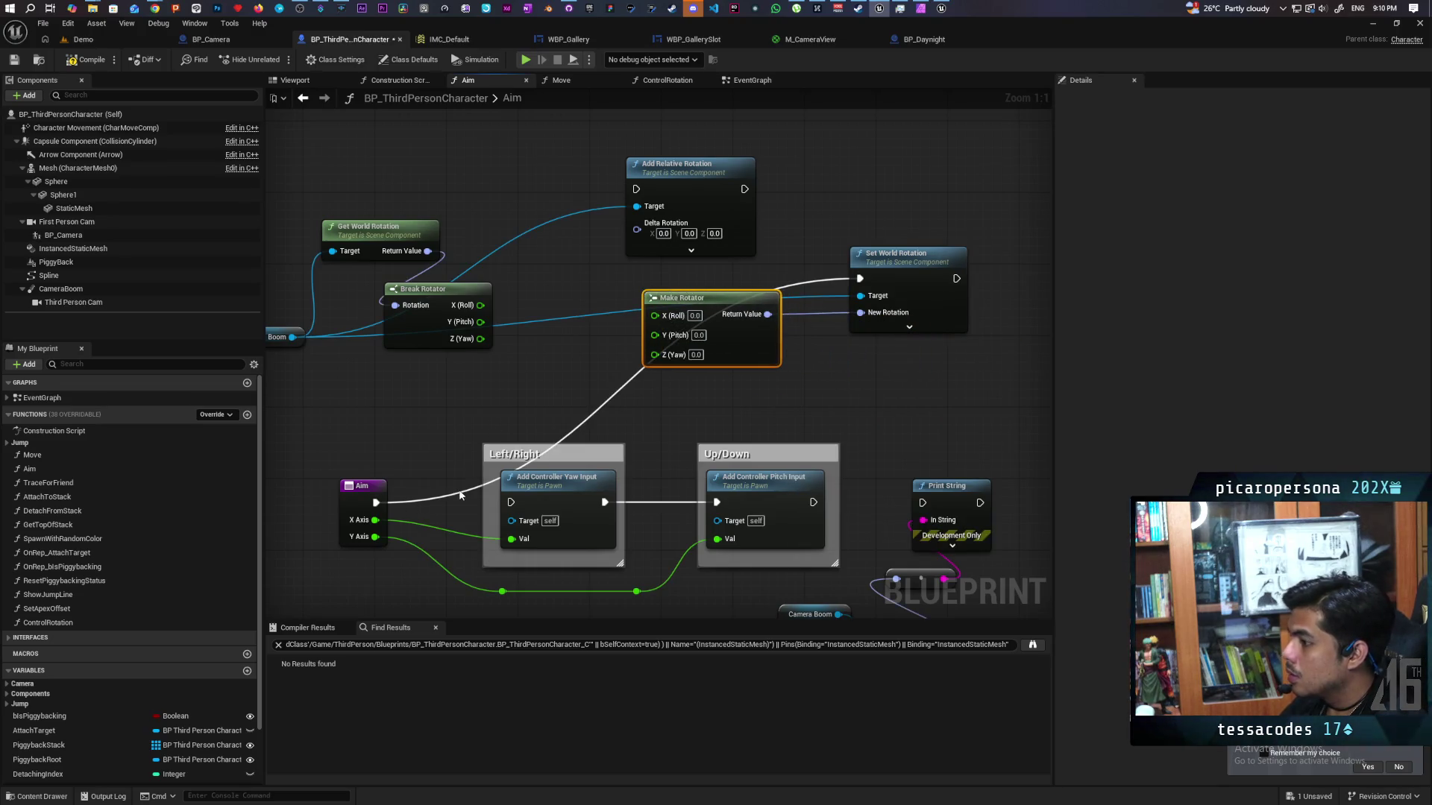
# - Pass roll straight into Make Rotator and add Aim's X Axis to yaw with an Add node
pyautogui.moveTo(480, 321); pyautogui.dragTo(525, 349)
pyautogui.click(519, 294)
pyautogui.moveTo(478, 305); pyautogui.dragTo(654, 315)
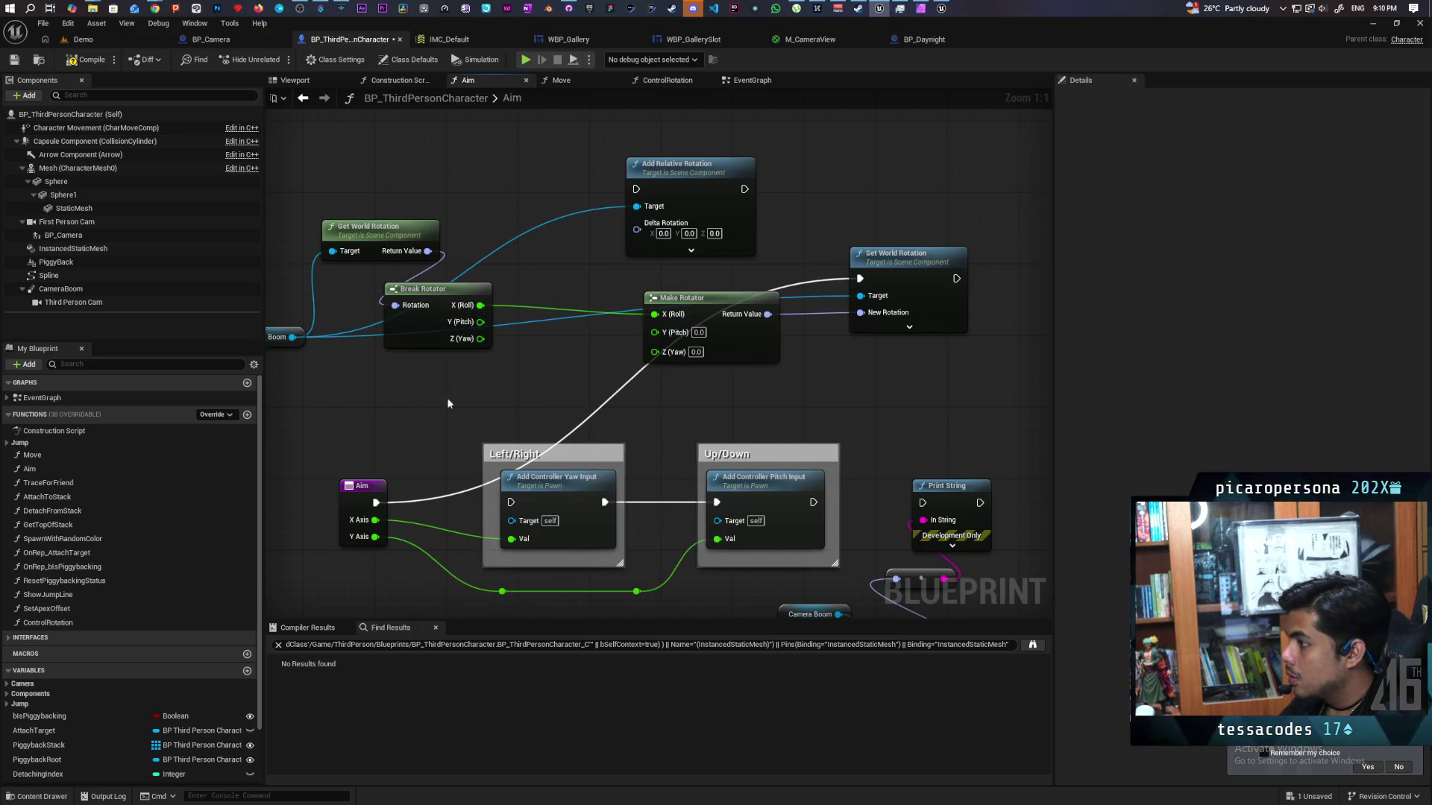
pyautogui.moveTo(481, 338); pyautogui.dragTo(482, 393)
pyautogui.write('+')
pyautogui.press('Return')
pyautogui.moveTo(375, 520)
pyautogui.mouseDown()
pyautogui.moveTo(485, 395)
pyautogui.moveTo(654, 351)
pyautogui.mouseUp()
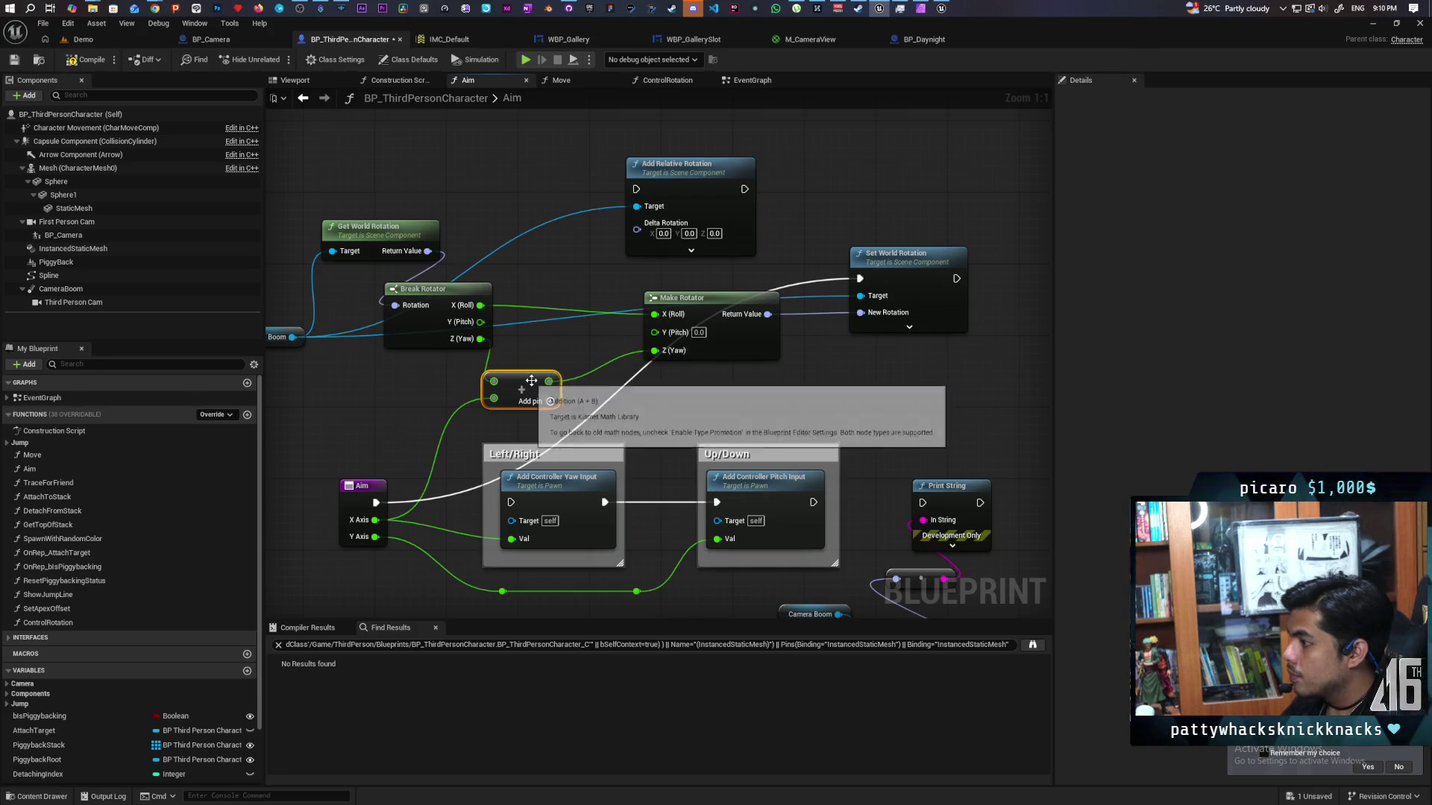
# - Duplicate the Add node to add Aim's Y Axis to pitch, then save the blueprint
pyautogui.hotkey('ctrl', 'c')
pyautogui.hotkey('ctrl', 'v')
pyautogui.moveTo(539, 329); pyautogui.dragTo(480, 321)
pyautogui.moveTo(375, 537)
pyautogui.mouseDown()
pyautogui.moveTo(541, 339)
pyautogui.moveTo(655, 332)
pyautogui.mouseUp()
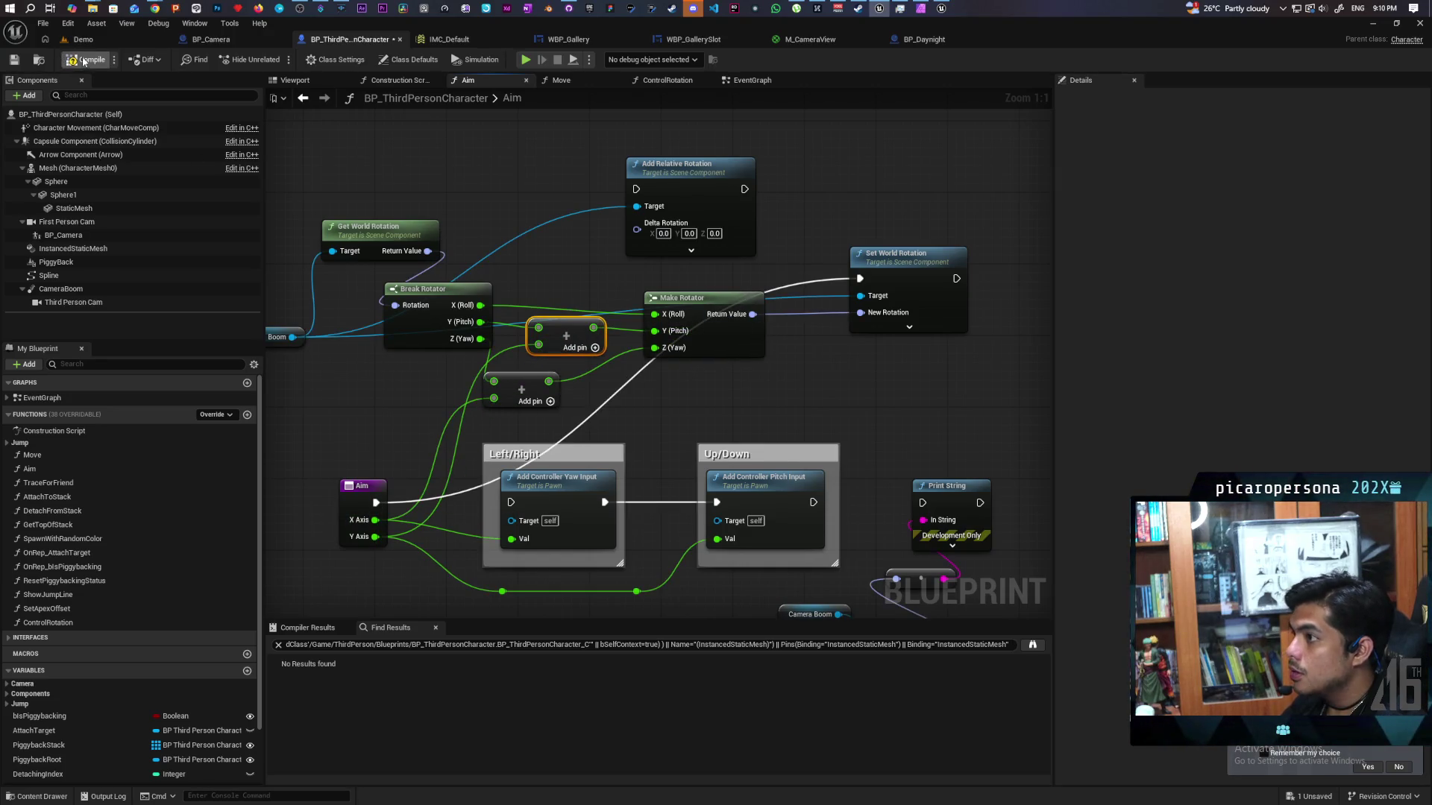
pyautogui.hotkey('ctrl', 's')
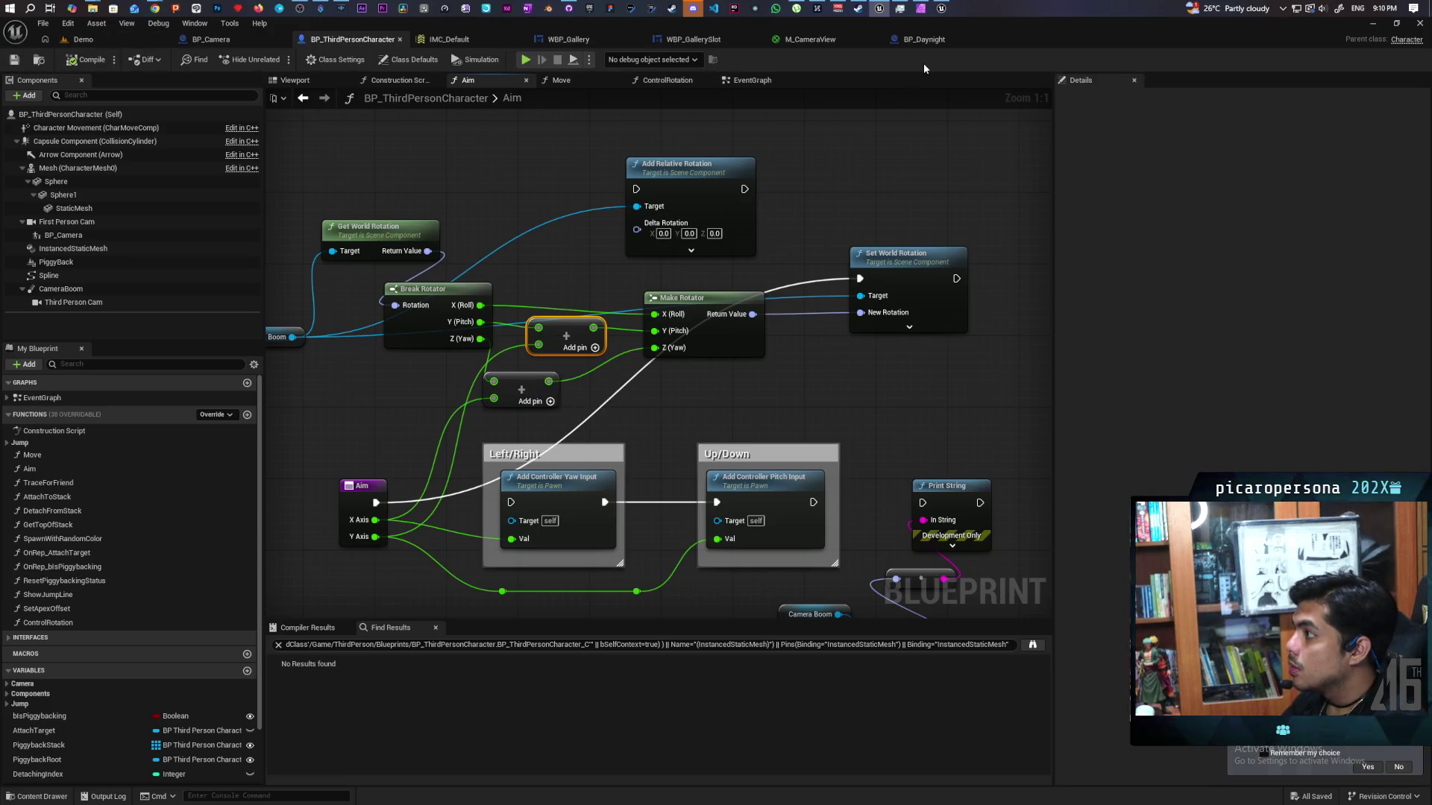
pyautogui.click(942, 8)
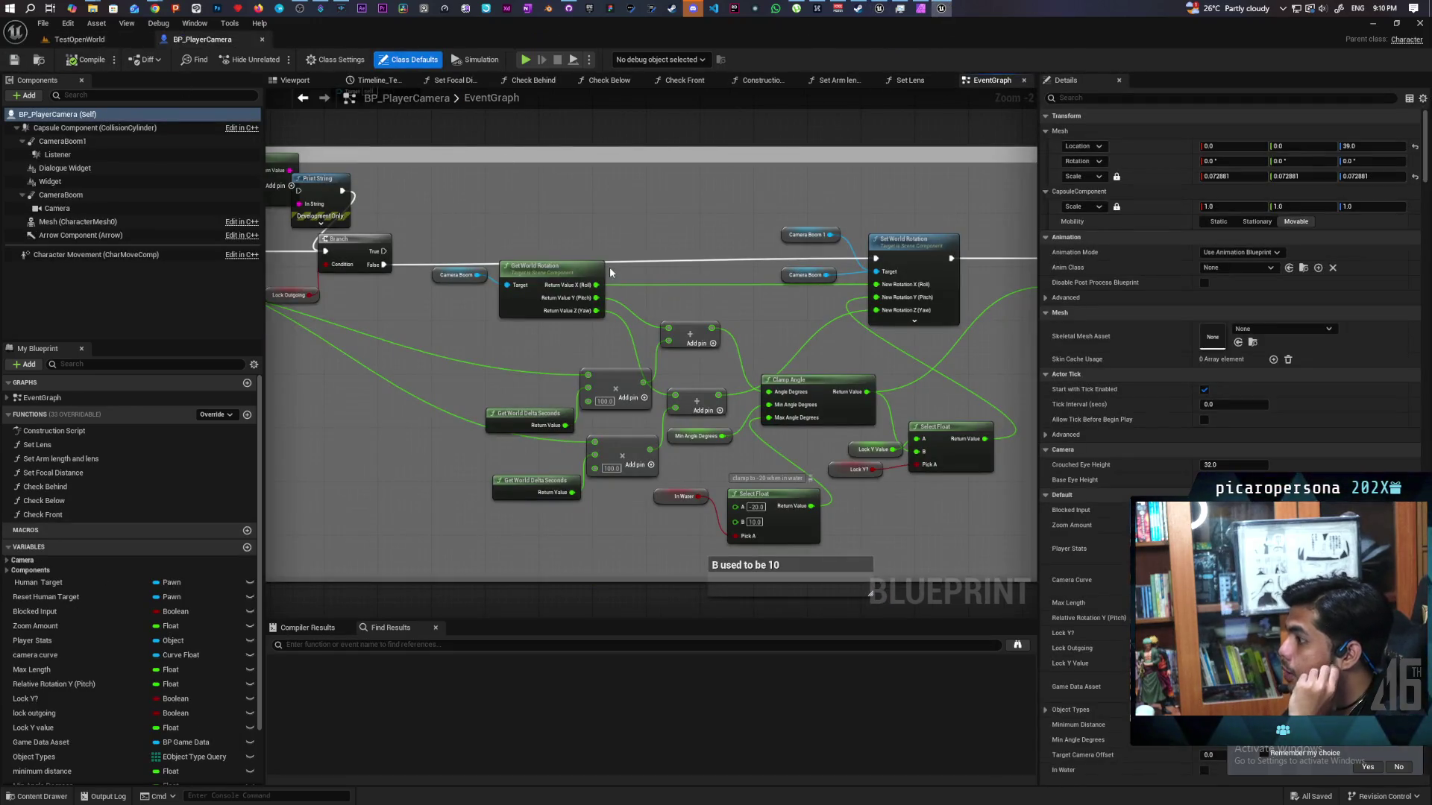
pyautogui.scroll(2, 610, 272)
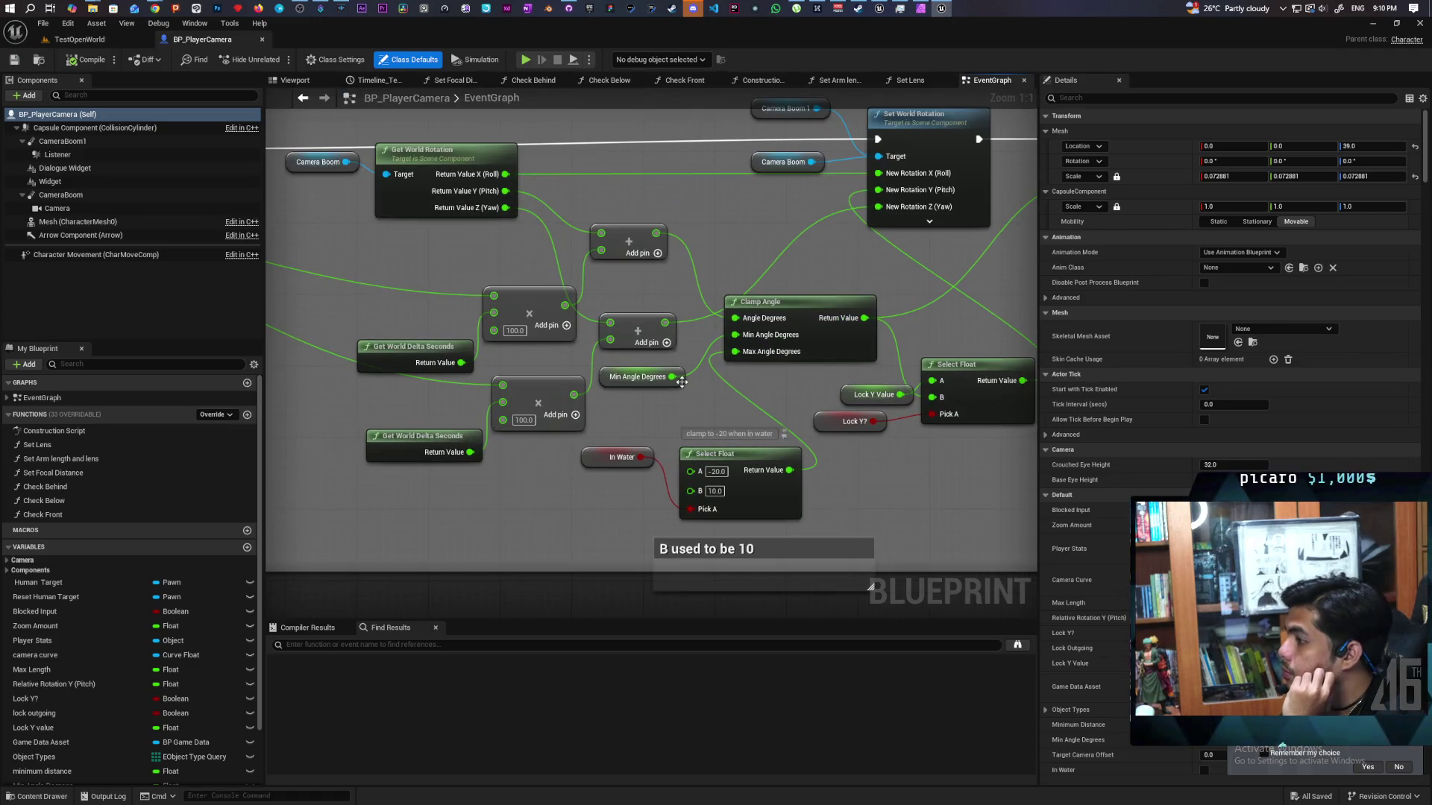
pyautogui.moveTo(520, 437)
pyautogui.mouseDown()
pyautogui.moveTo(766, 366)
pyautogui.moveTo(809, 447)
pyautogui.moveTo(777, 463)
pyautogui.moveTo(726, 545)
pyautogui.moveTo(767, 549)
pyautogui.moveTo(569, 478)
pyautogui.moveTo(489, 470)
pyautogui.mouseUp()
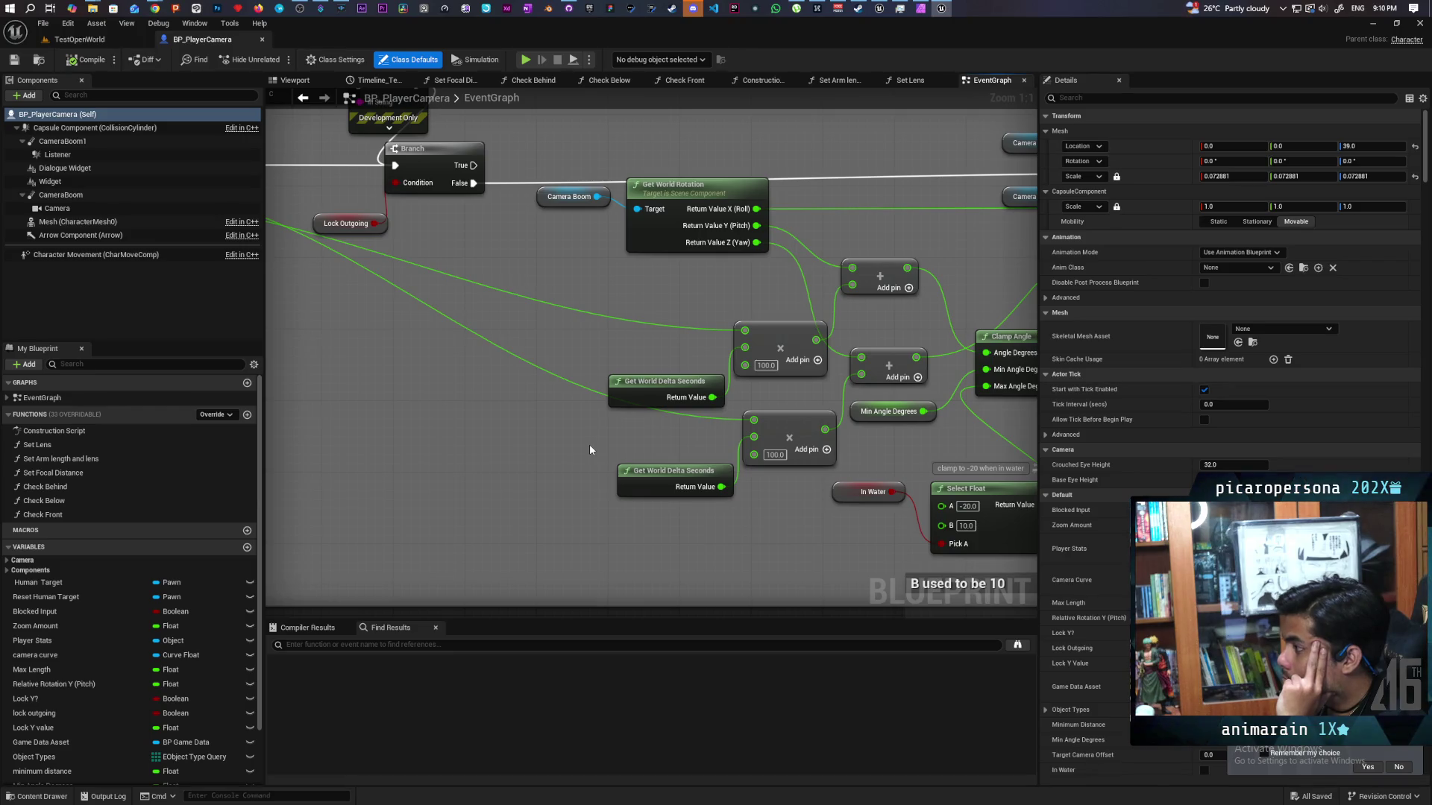
pyautogui.moveTo(607, 444)
pyautogui.mouseDown()
pyautogui.moveTo(360, 445)
pyautogui.moveTo(213, 489)
pyautogui.moveTo(733, 445)
pyautogui.moveTo(376, 467)
pyautogui.moveTo(421, 426)
pyautogui.mouseUp()
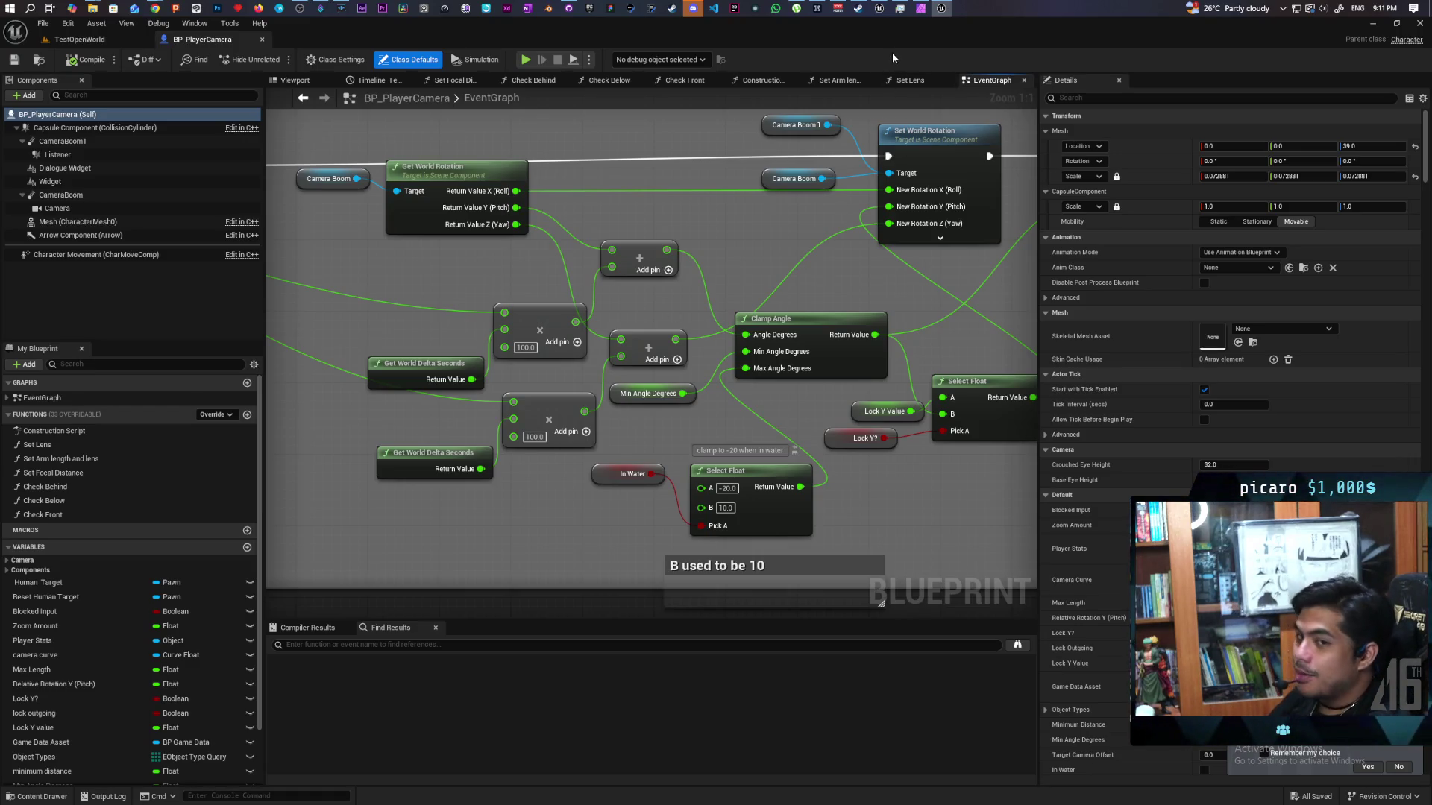
pyautogui.moveTo(942, 17)
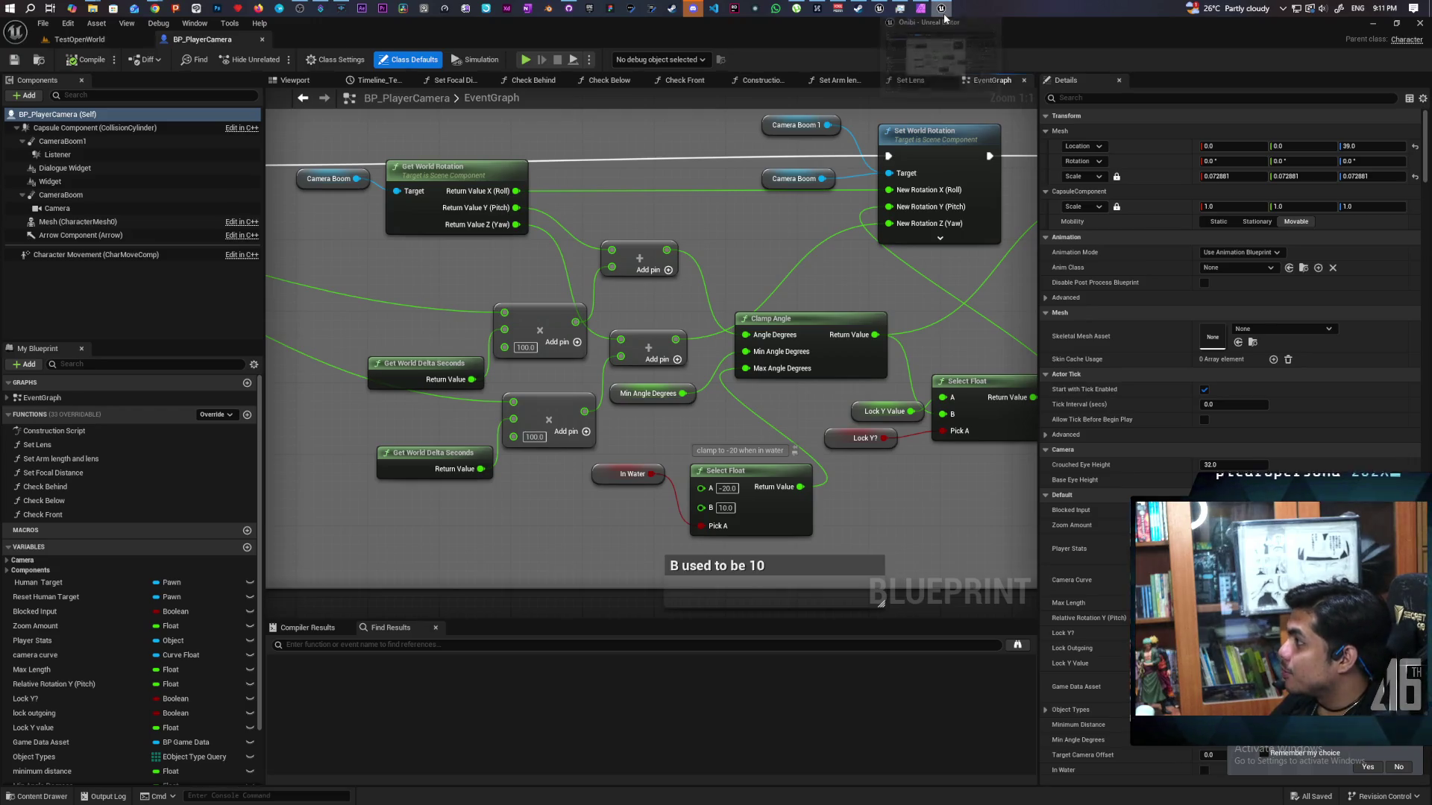
pyautogui.moveTo(886, 46)
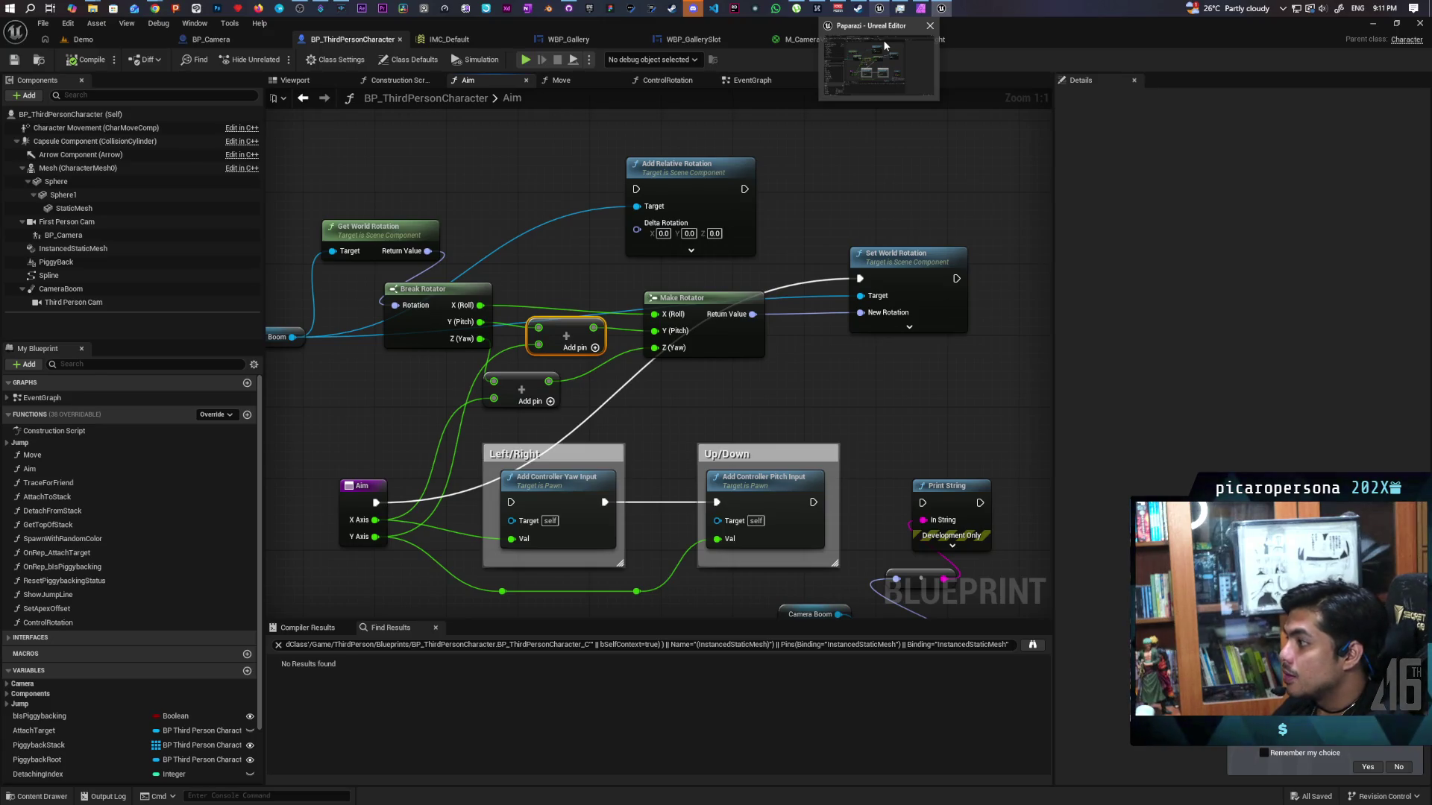
# - Play-test the aiming from the Demo level, then stop the session
pyautogui.click(84, 40)
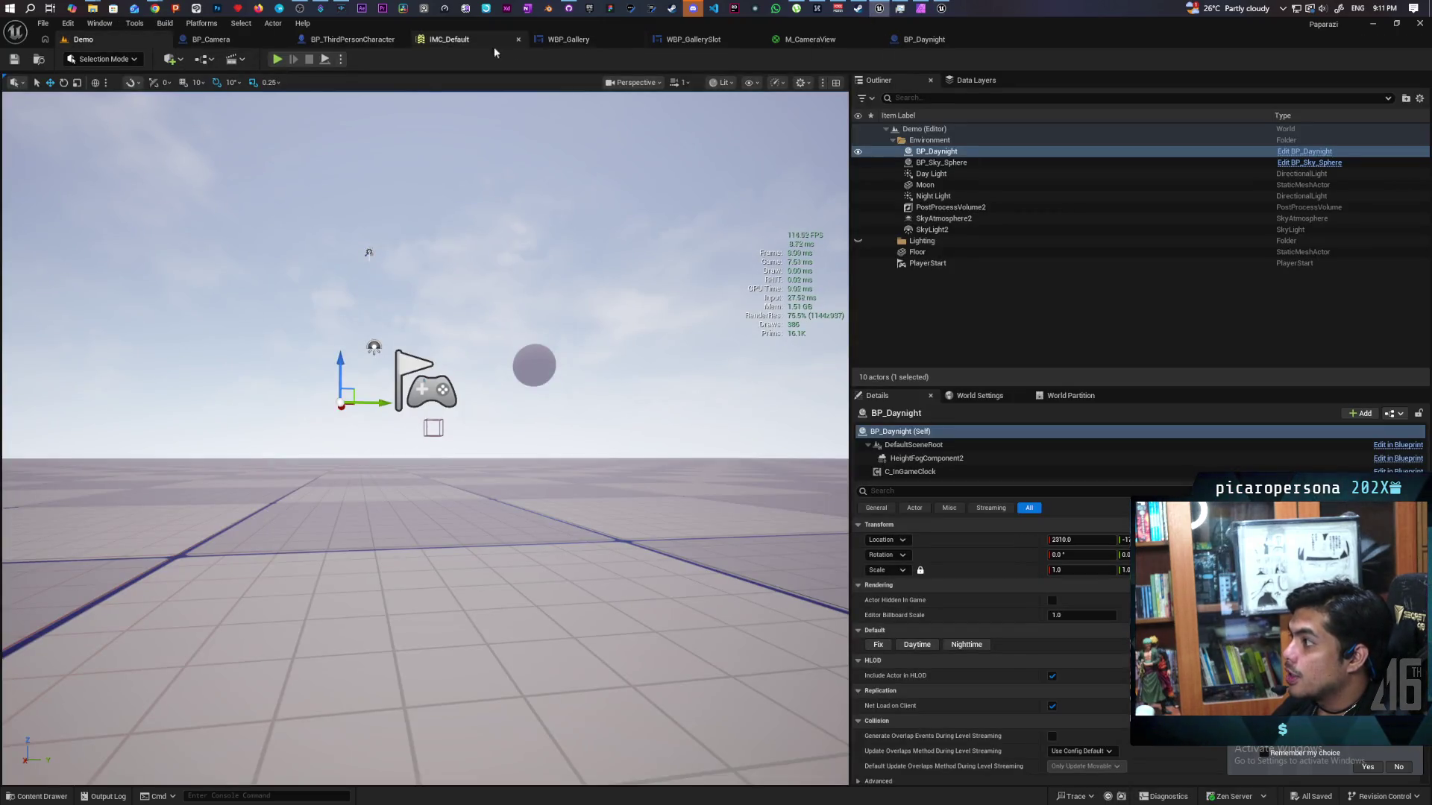
pyautogui.click(332, 39)
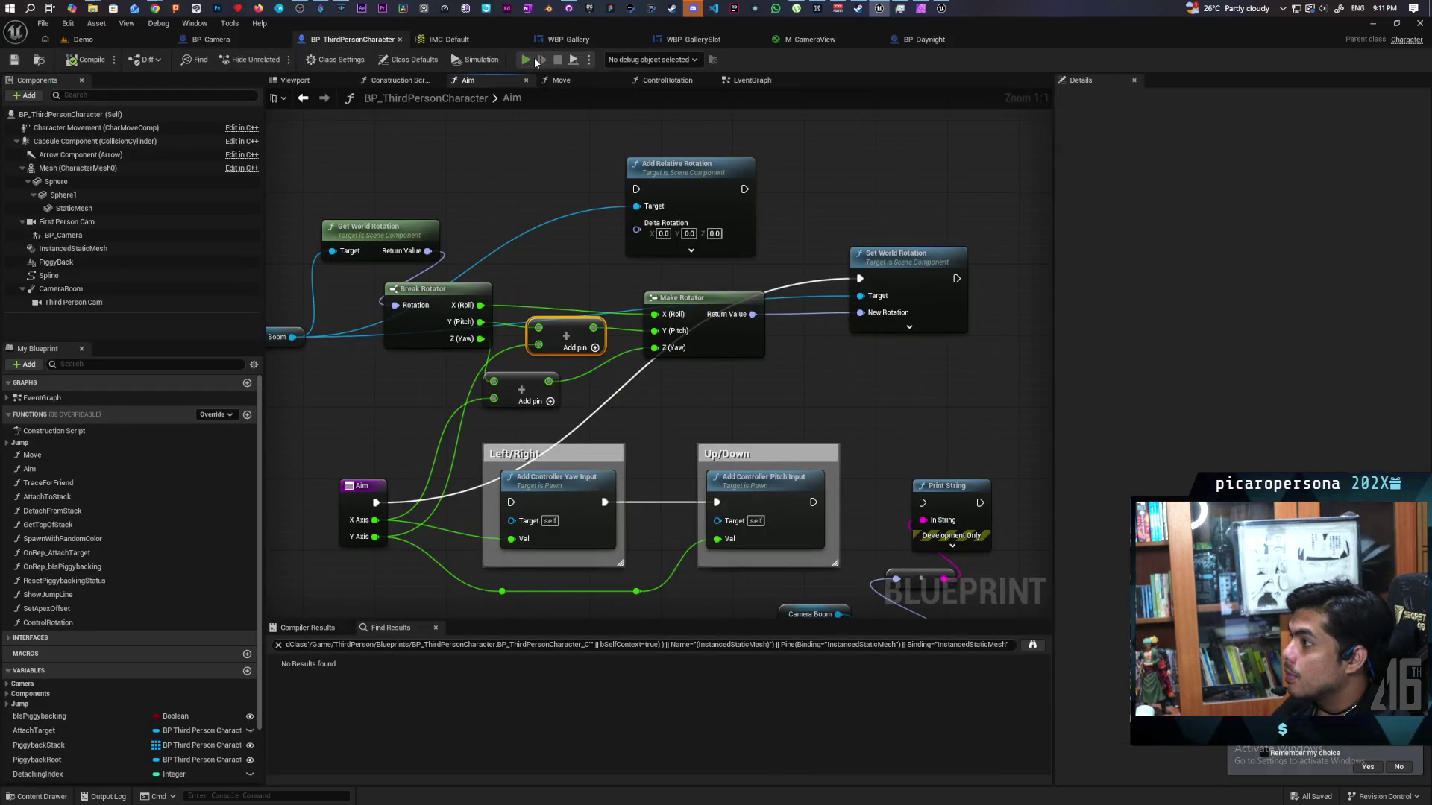
pyautogui.click(531, 61)
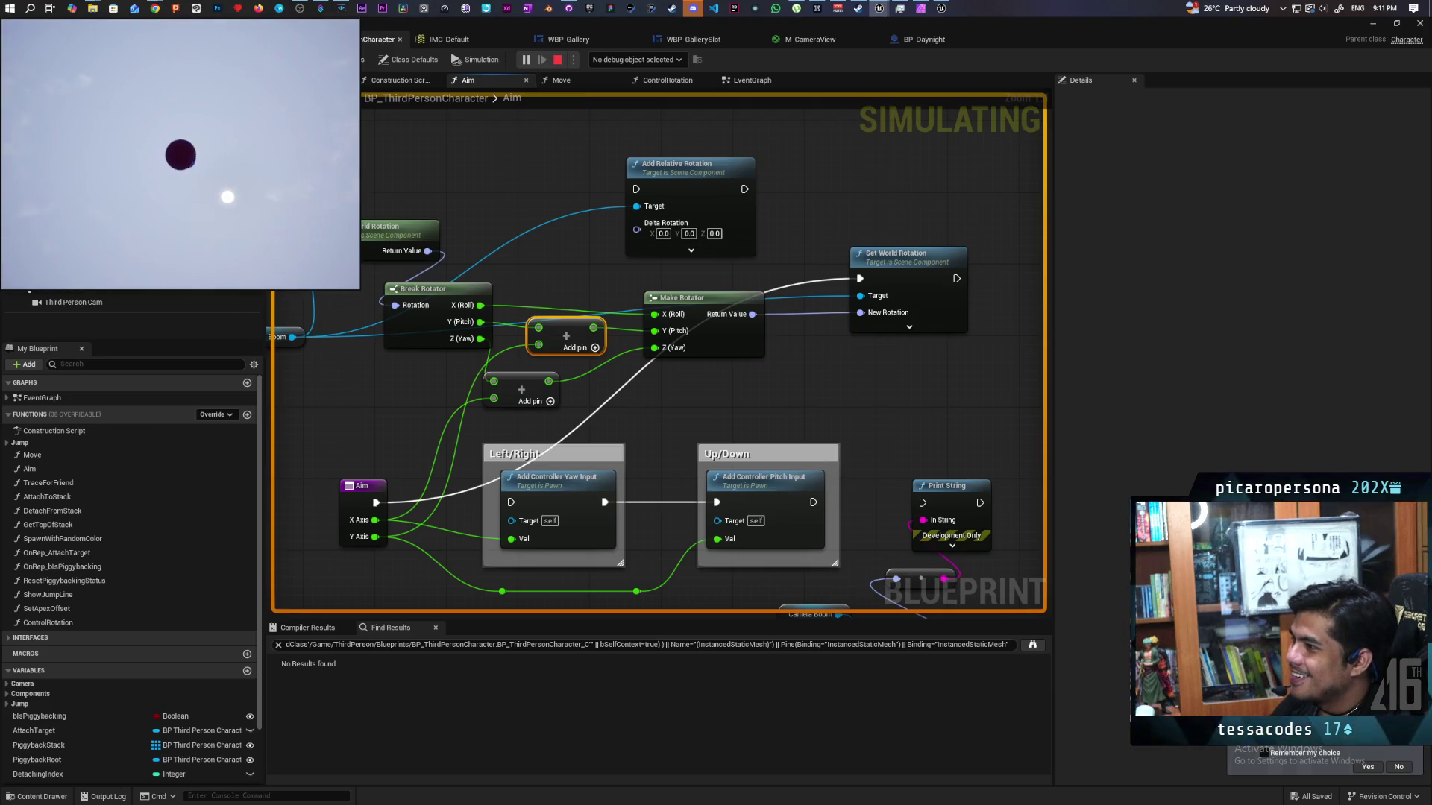
pyautogui.press('Escape')
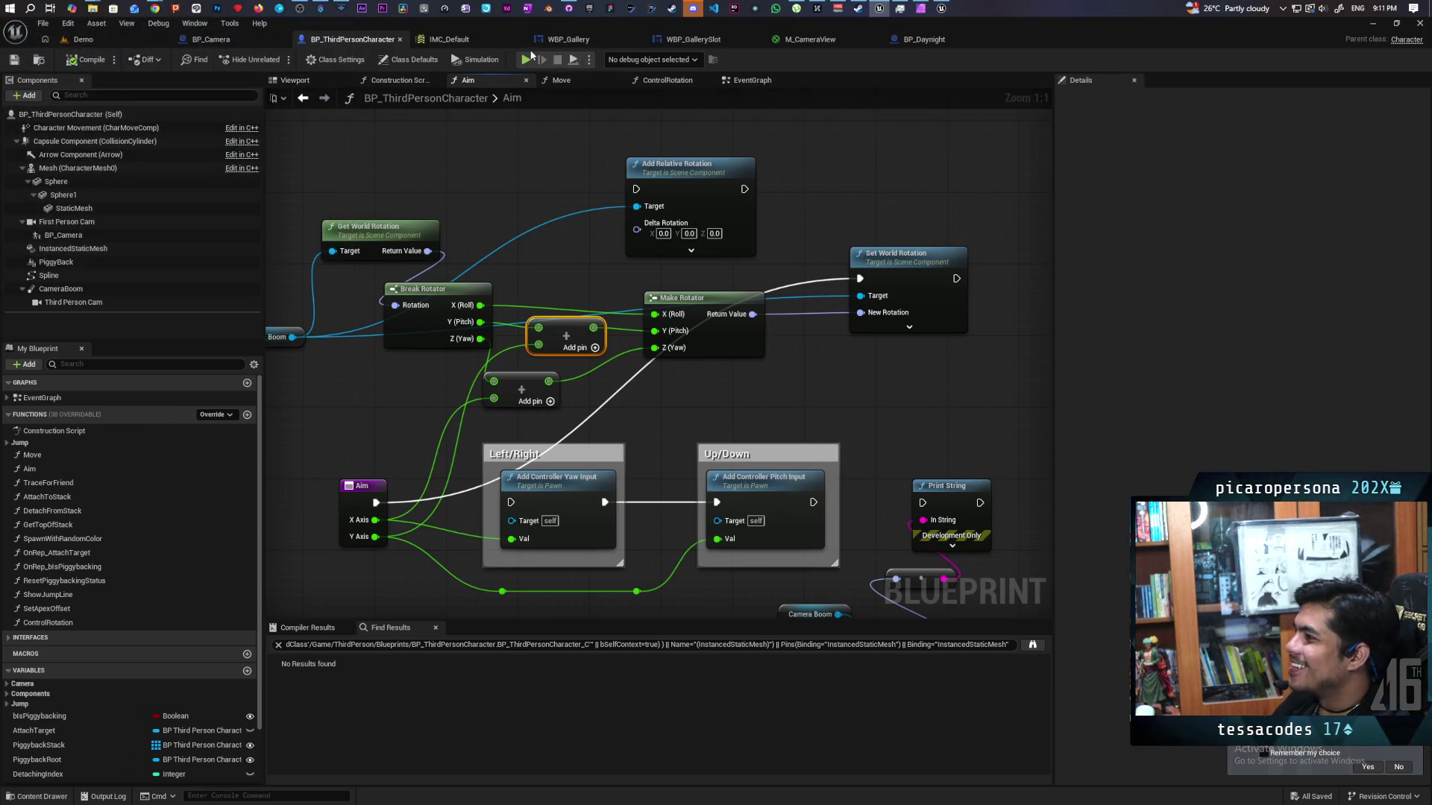
# - Run and stop a second play test, then bring up the reference BP_PlayerCamera graph
pyautogui.click(528, 59)
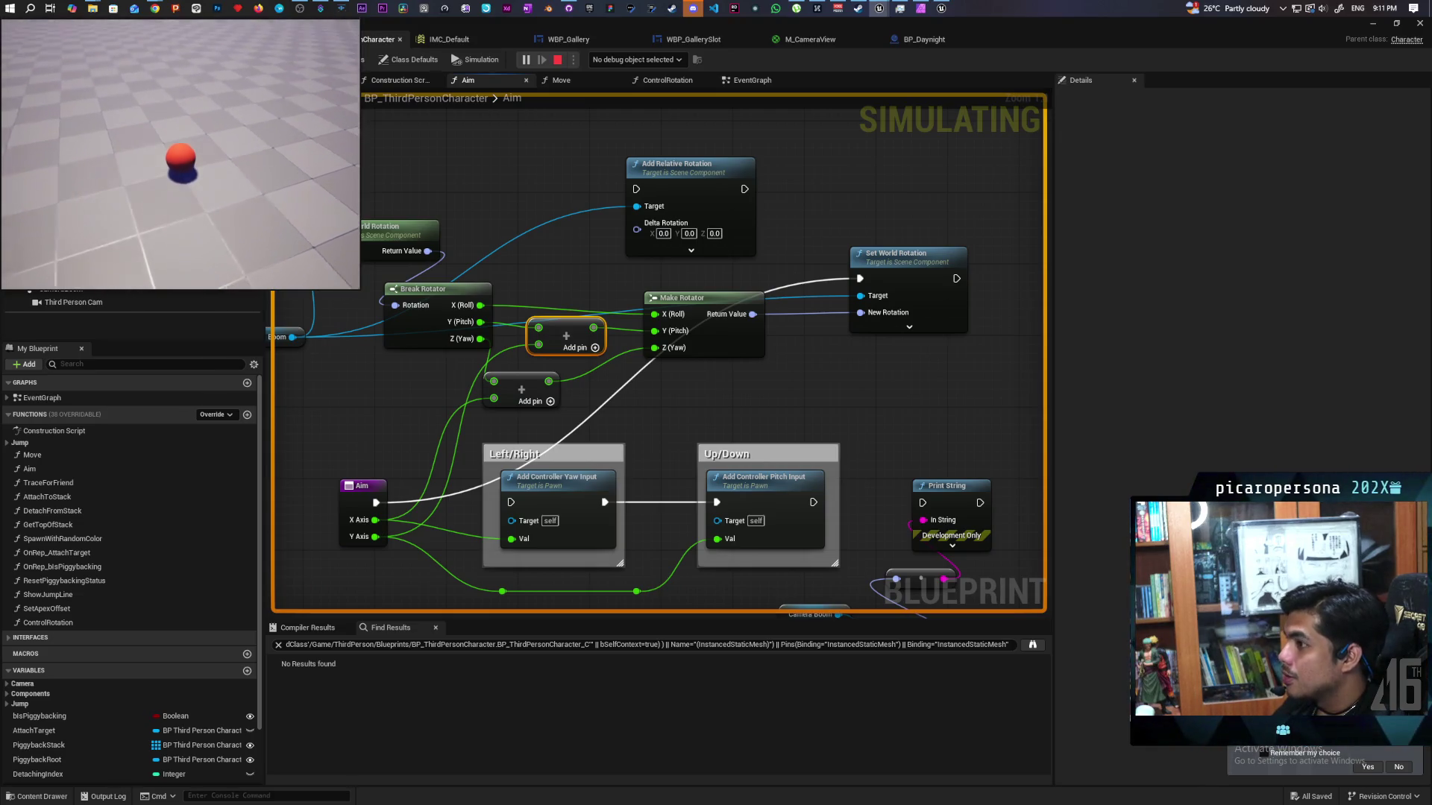
pyautogui.press('Escape')
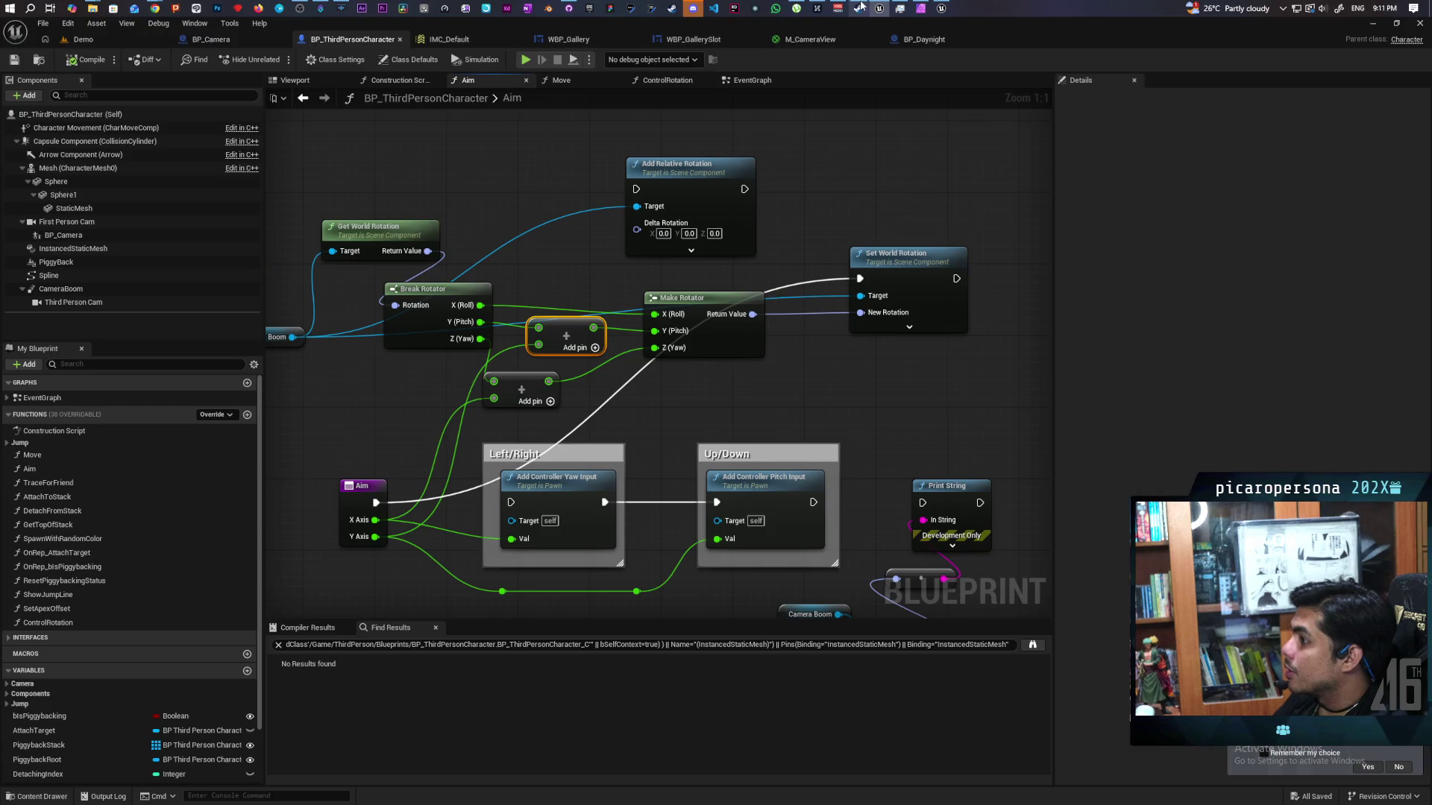
pyautogui.moveTo(941, 8)
pyautogui.click(944, 59)
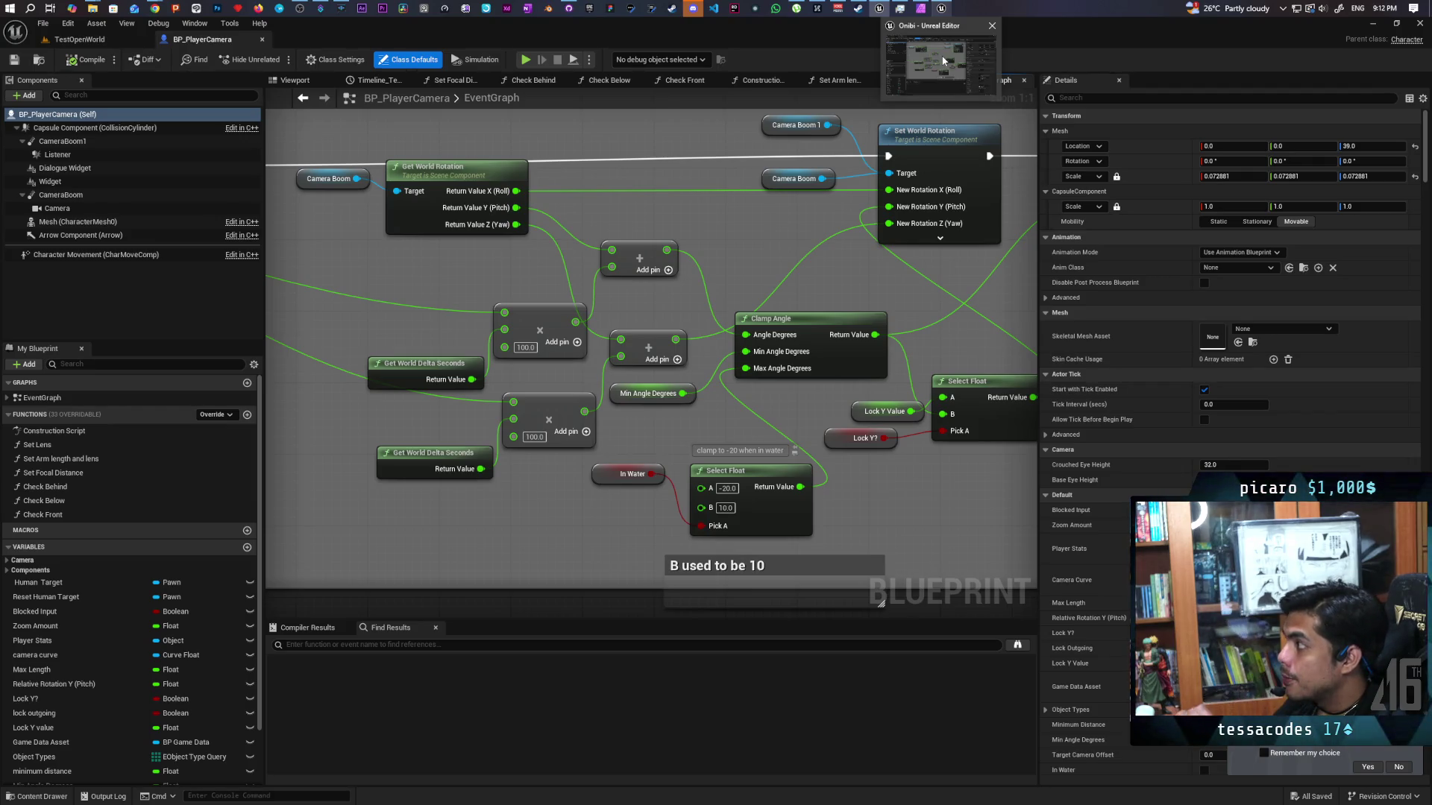
pyautogui.click(944, 61)
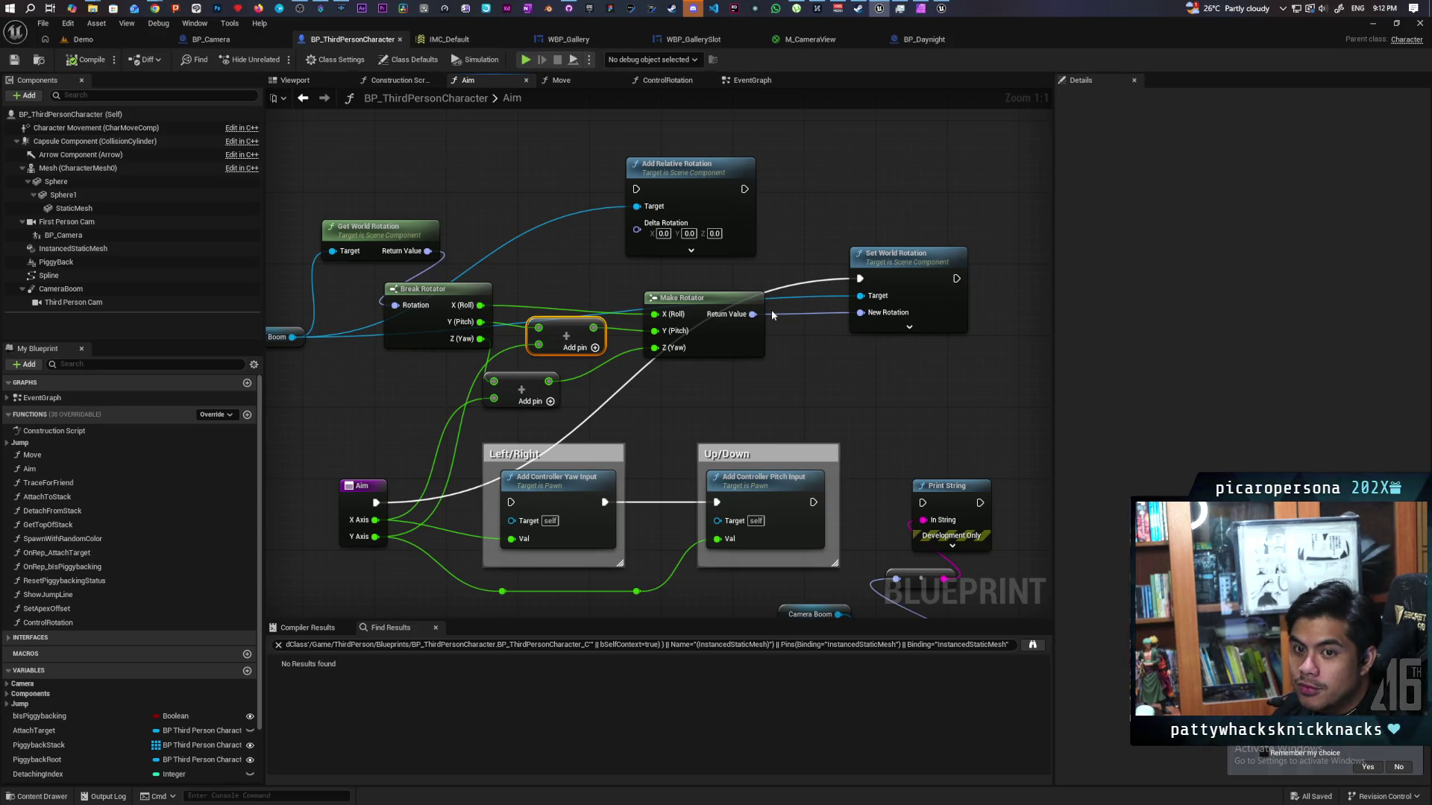
# - Shift Make Rotator and Set World Rotation right, discarding an accidental Clamp Axis node
pyautogui.moveTo(711, 412)
pyautogui.mouseDown()
pyautogui.moveTo(776, 288)
pyautogui.moveTo(780, 342)
pyautogui.moveTo(741, 326)
pyautogui.moveTo(719, 337)
pyautogui.moveTo(786, 342)
pyautogui.moveTo(714, 343)
pyautogui.moveTo(947, 224)
pyautogui.mouseUp()
pyautogui.moveTo(751, 228); pyautogui.dragTo(921, 218)
pyautogui.moveTo(626, 252)
pyautogui.mouseDown()
pyautogui.moveTo(692, 288)
pyautogui.moveTo(692, 309)
pyautogui.mouseUp()
pyautogui.write('cl')
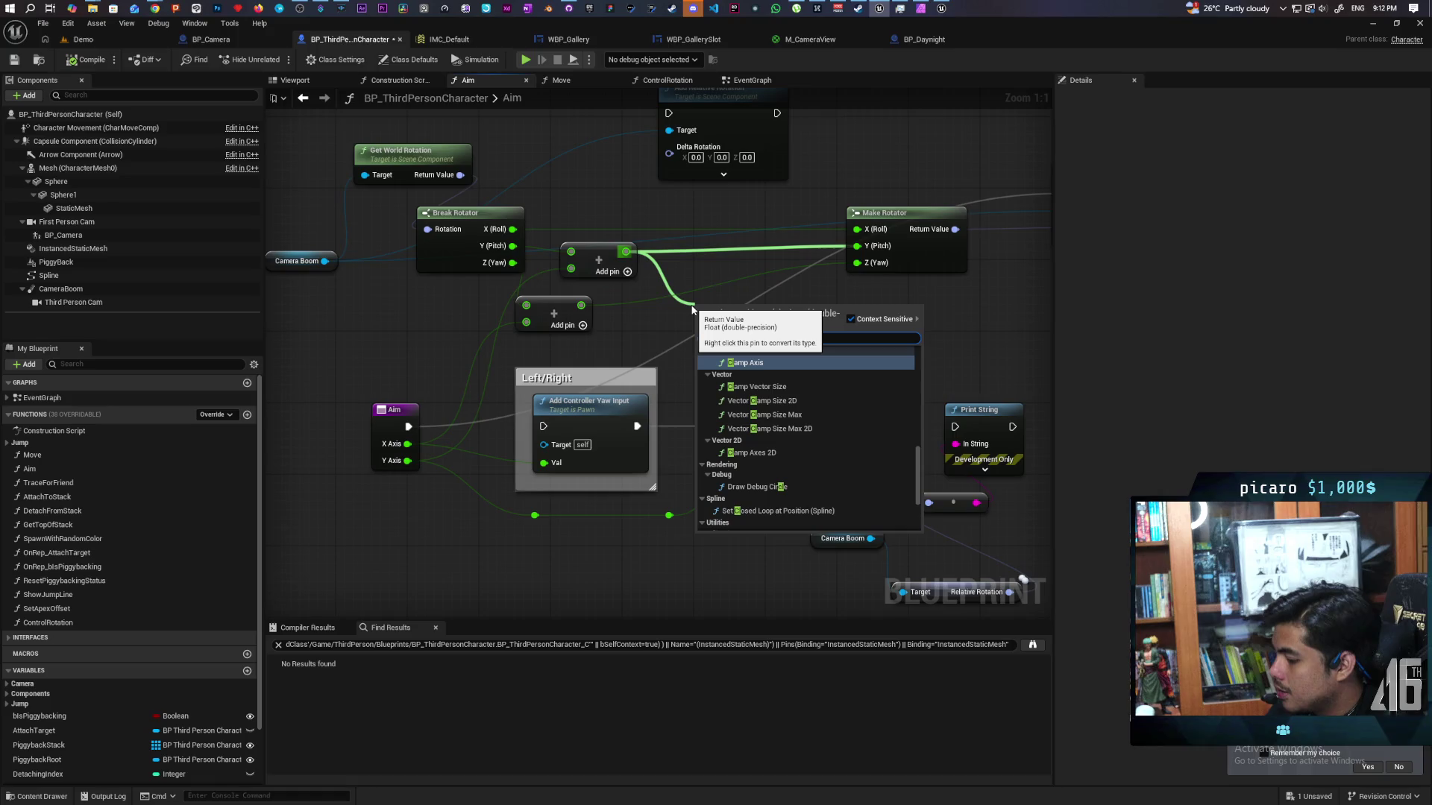
pyautogui.write('amp')
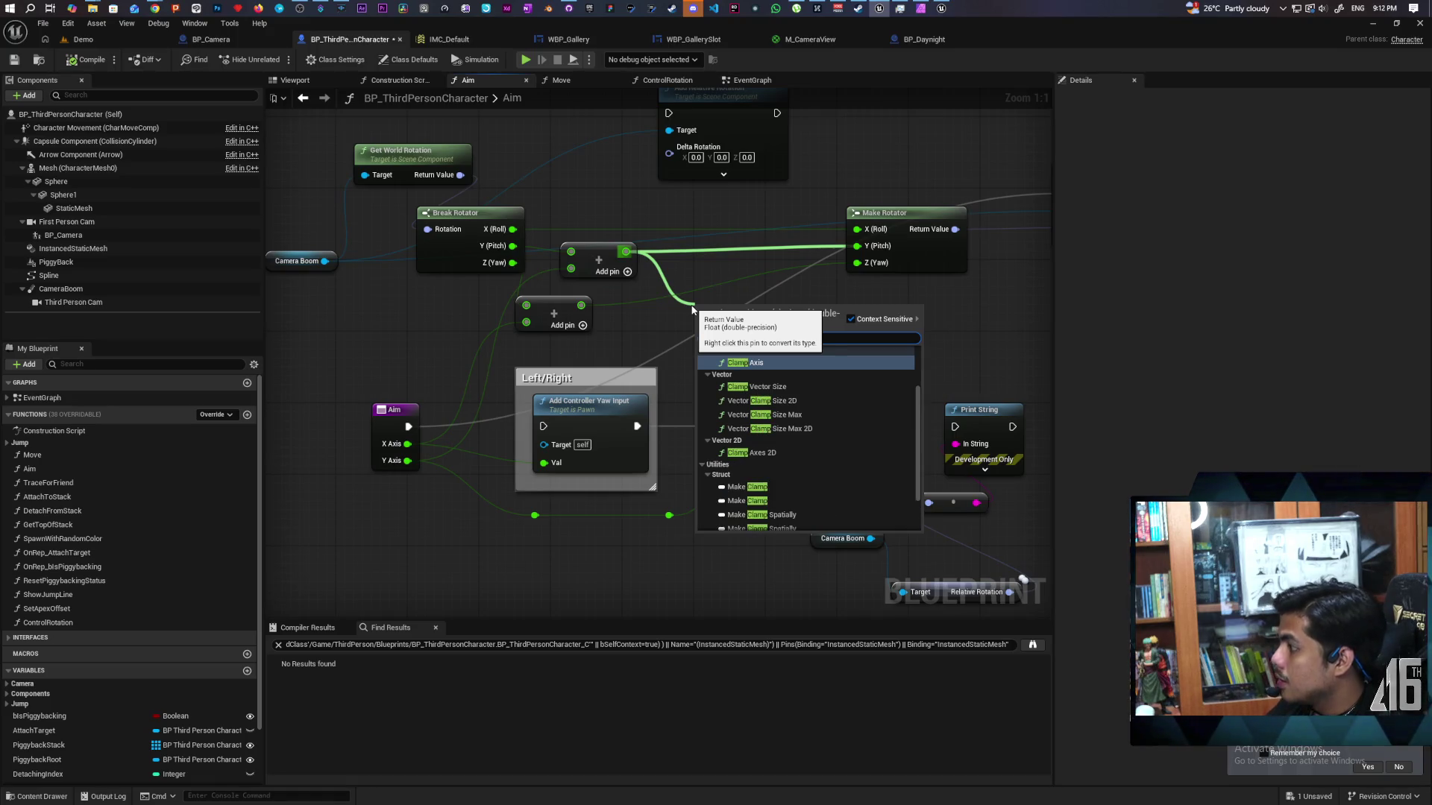
pyautogui.press('Return')
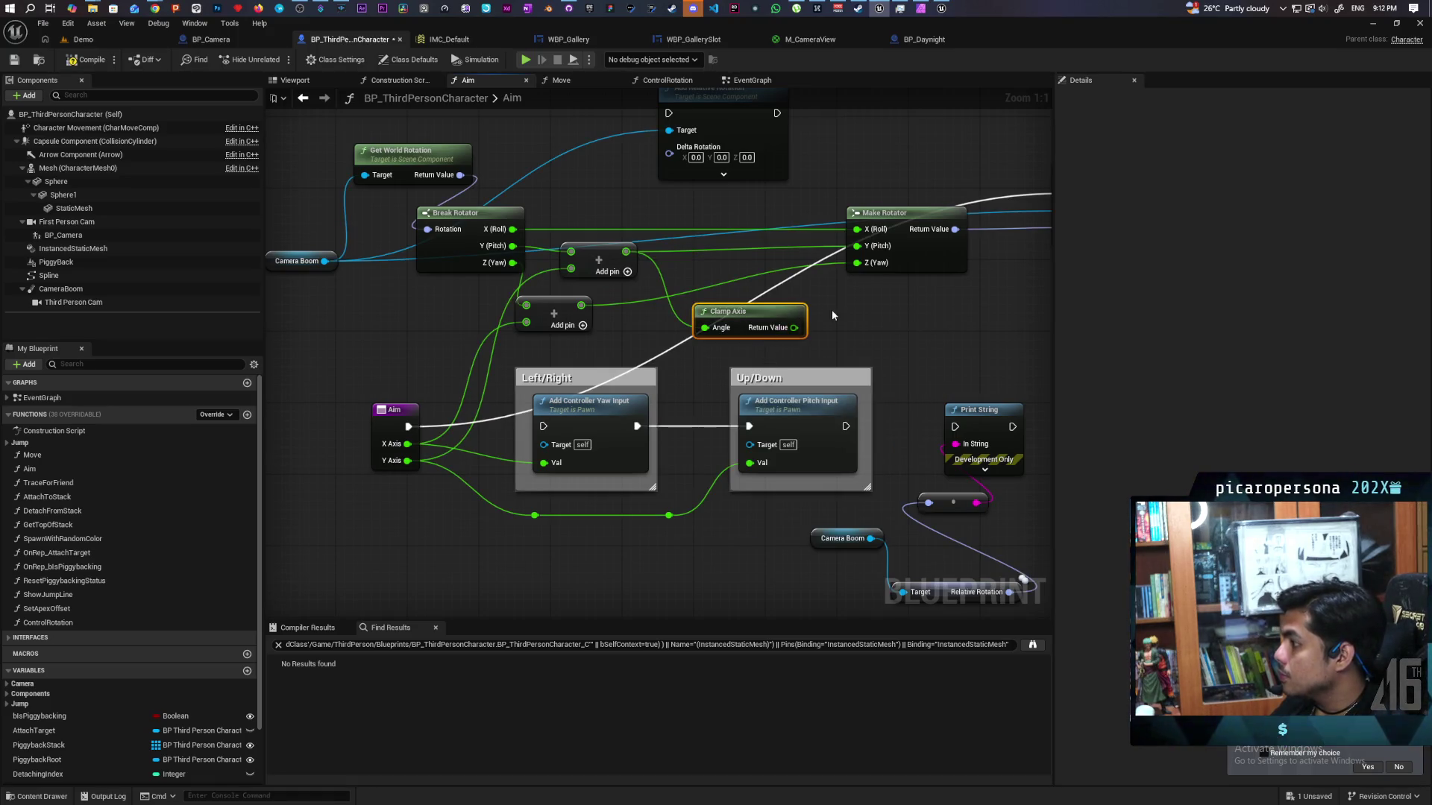
pyautogui.press('Delete')
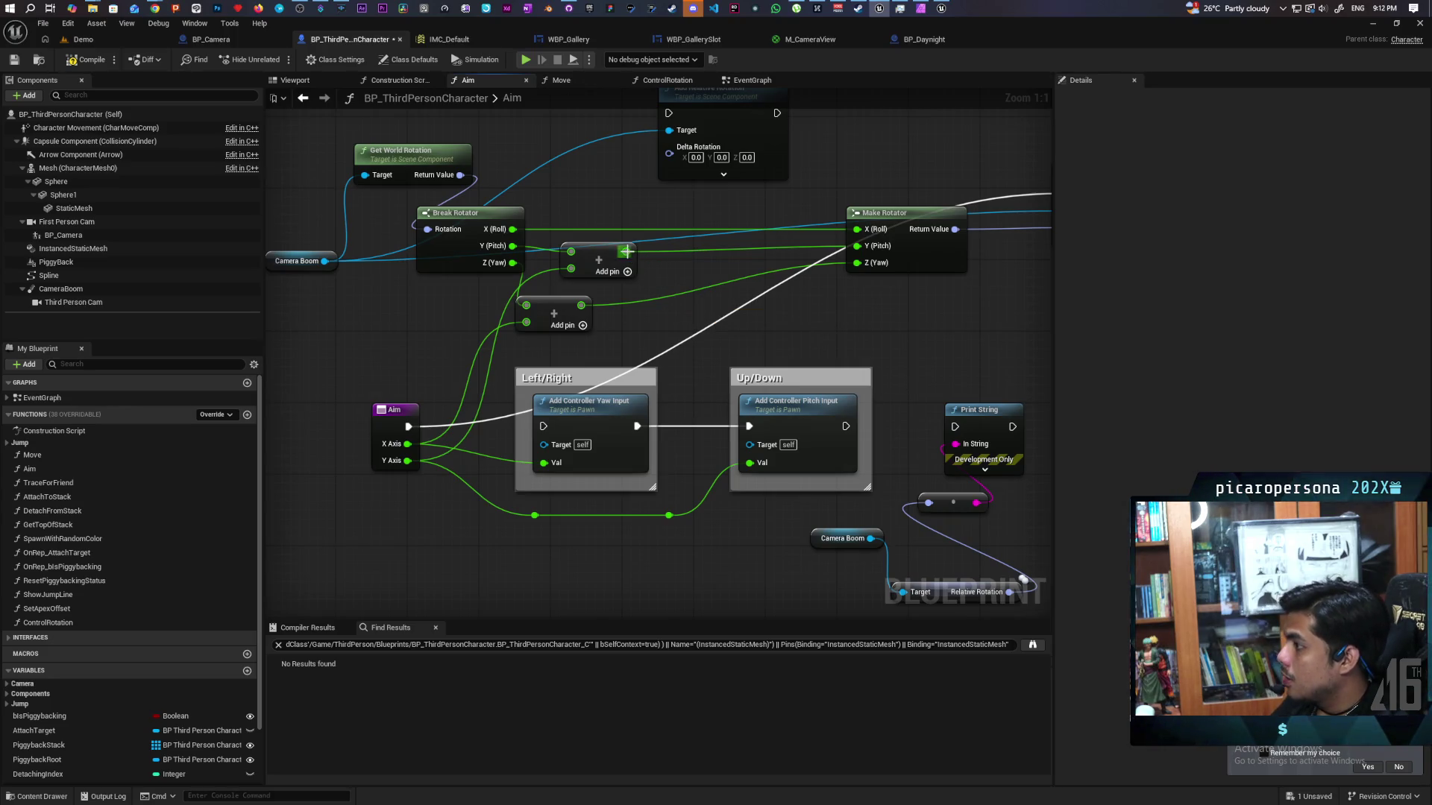
# - Add a Clamp Angle node from the Add output and wire it into Make Rotator's Y (Pitch)
pyautogui.moveTo(626, 251); pyautogui.dragTo(657, 270)
pyautogui.write('clamp')
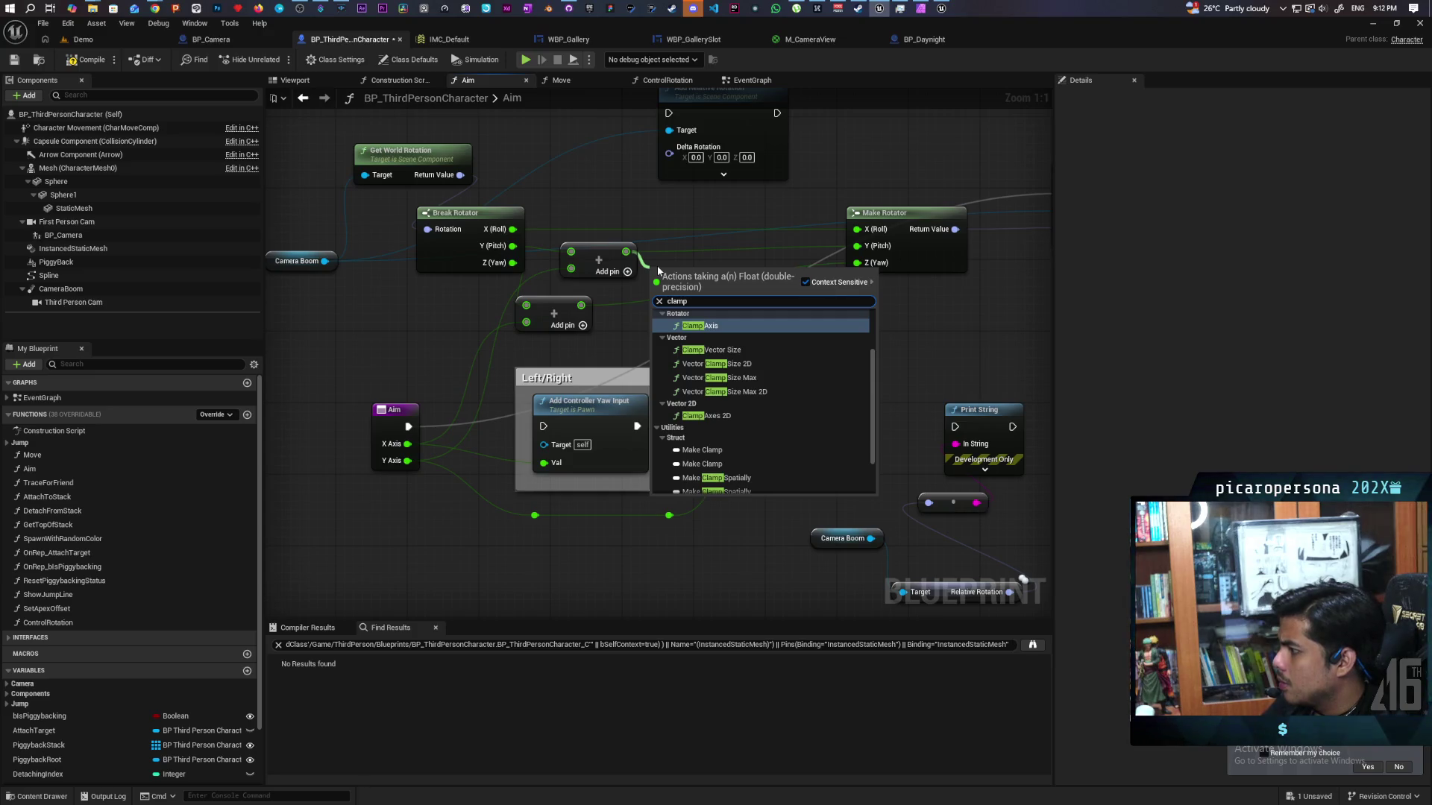
pyautogui.moveTo(941, 9)
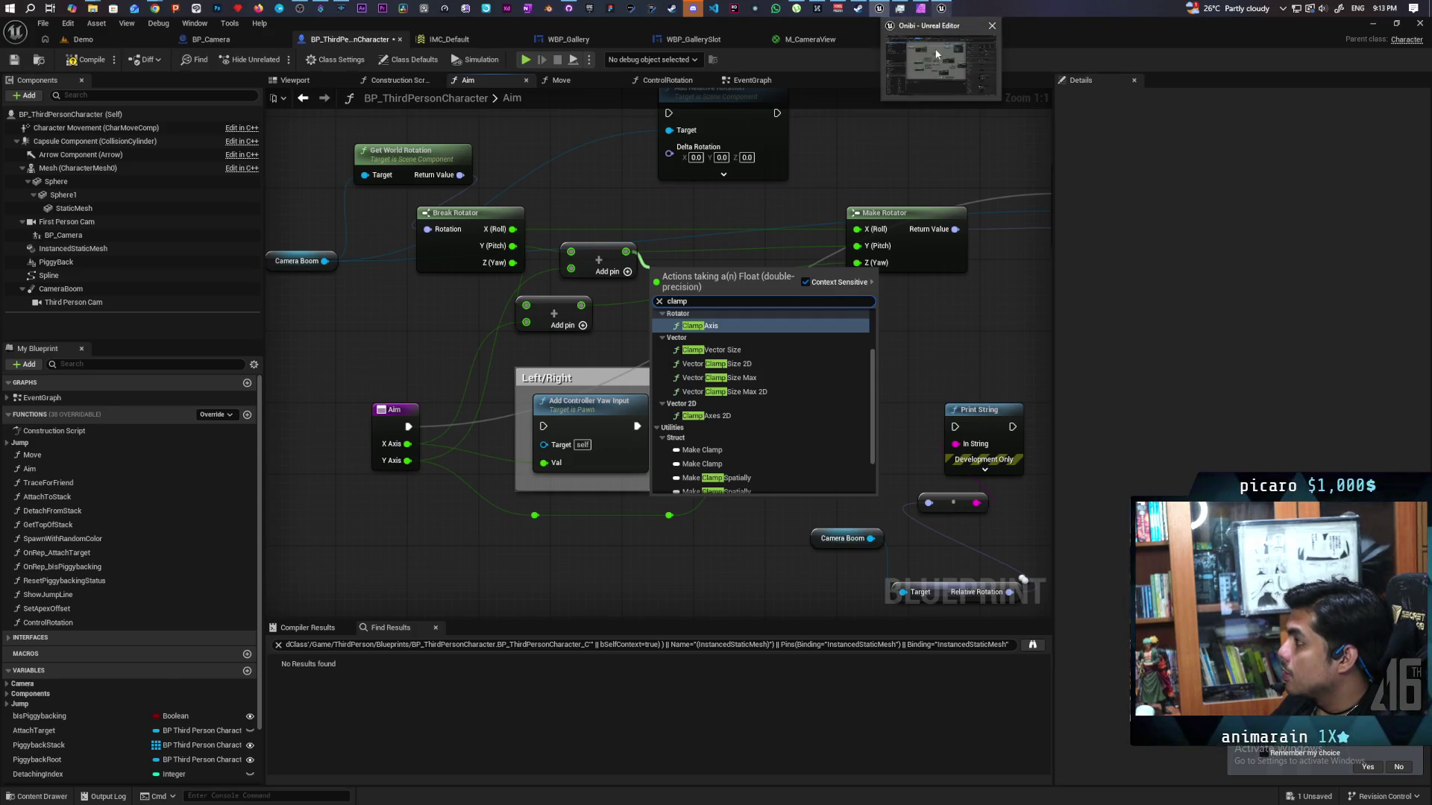
pyautogui.click(937, 53)
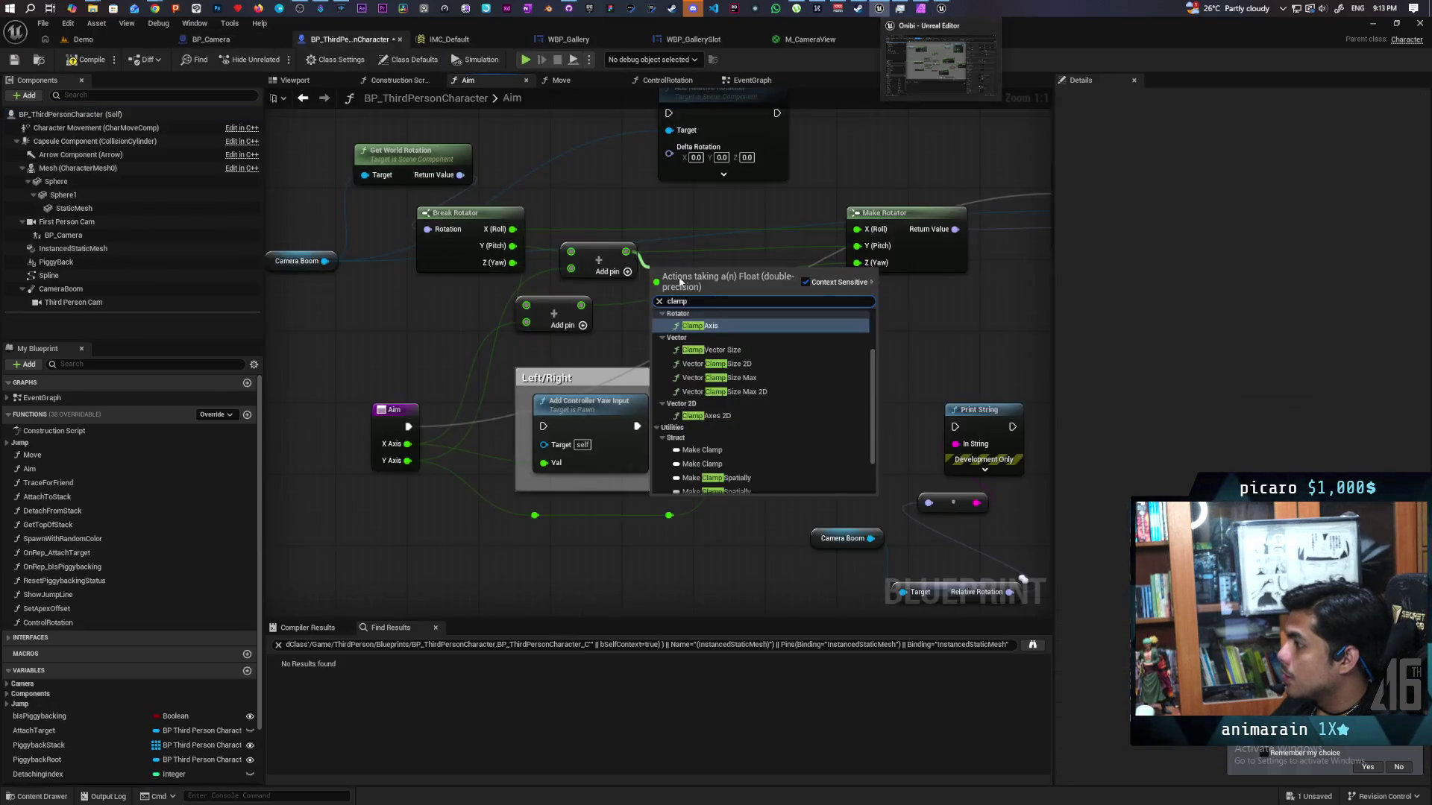
pyautogui.write('angle')
pyautogui.press('Return')
pyautogui.moveTo(805, 283); pyautogui.dragTo(857, 246)
pyautogui.moveTo(758, 276)
pyautogui.mouseDown()
pyautogui.moveTo(775, 276)
pyautogui.moveTo(761, 302)
pyautogui.mouseUp()
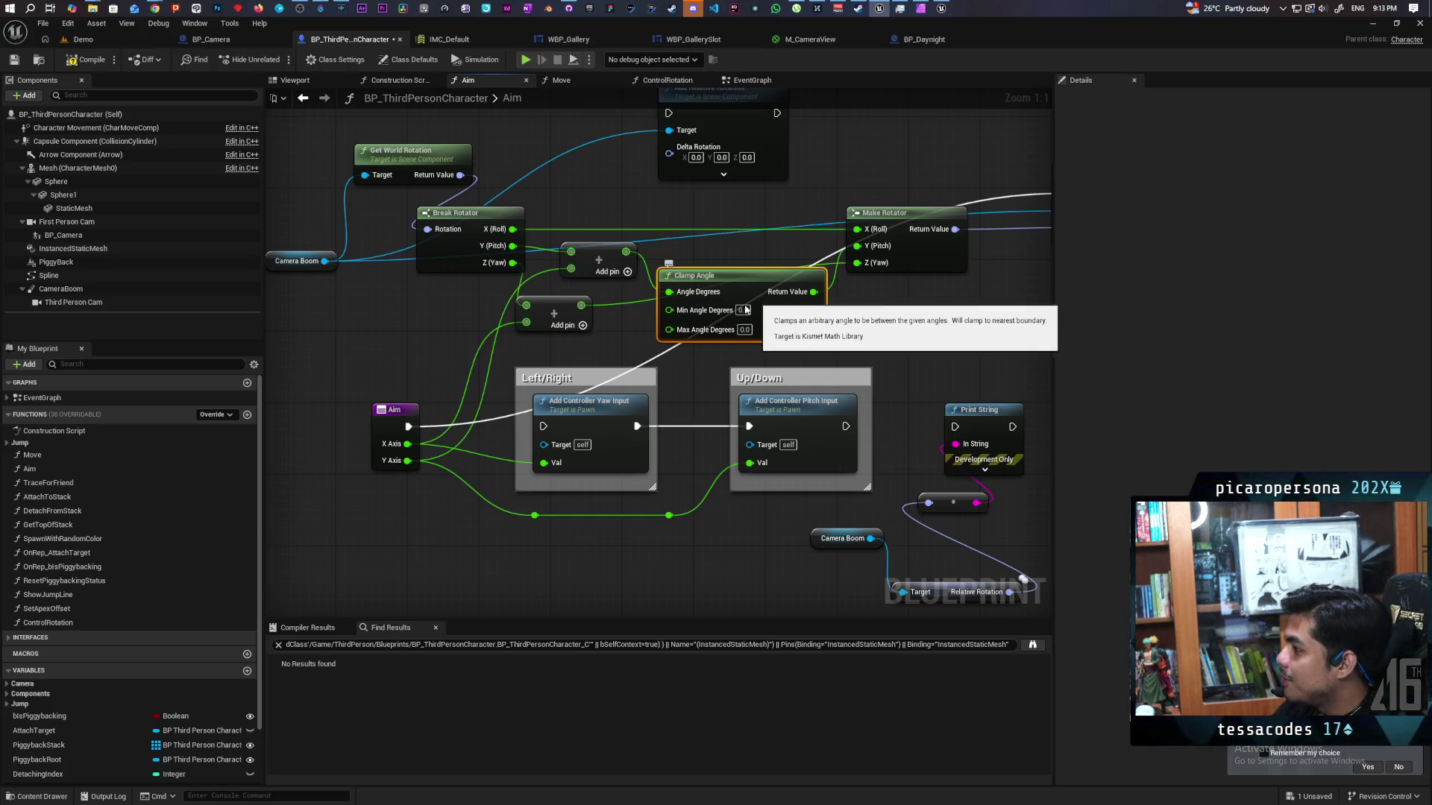
# - Set Clamp Angle's Min Angle Degrees to -20 and Max Angle Degrees to 100
pyautogui.click(745, 310)
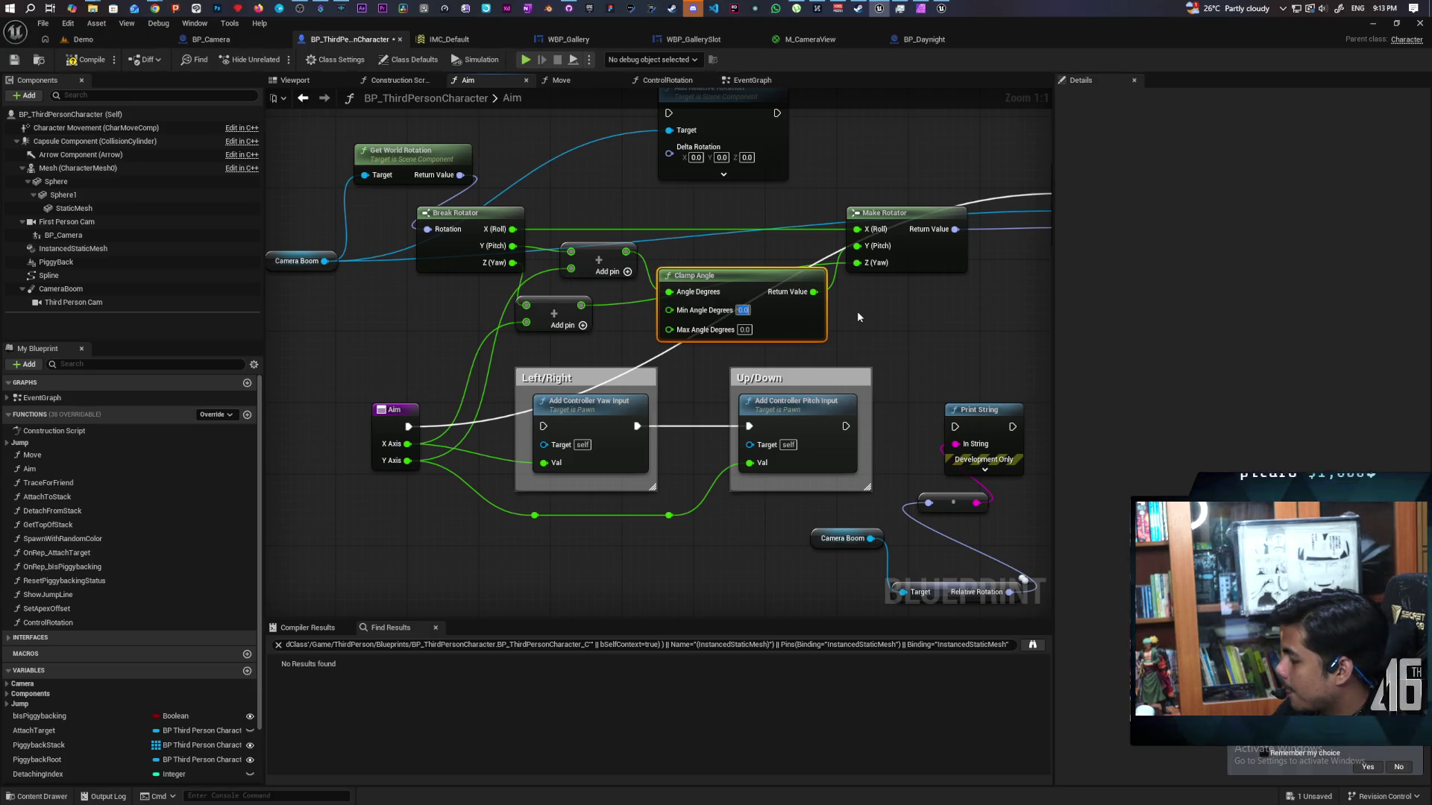
pyautogui.write('-20')
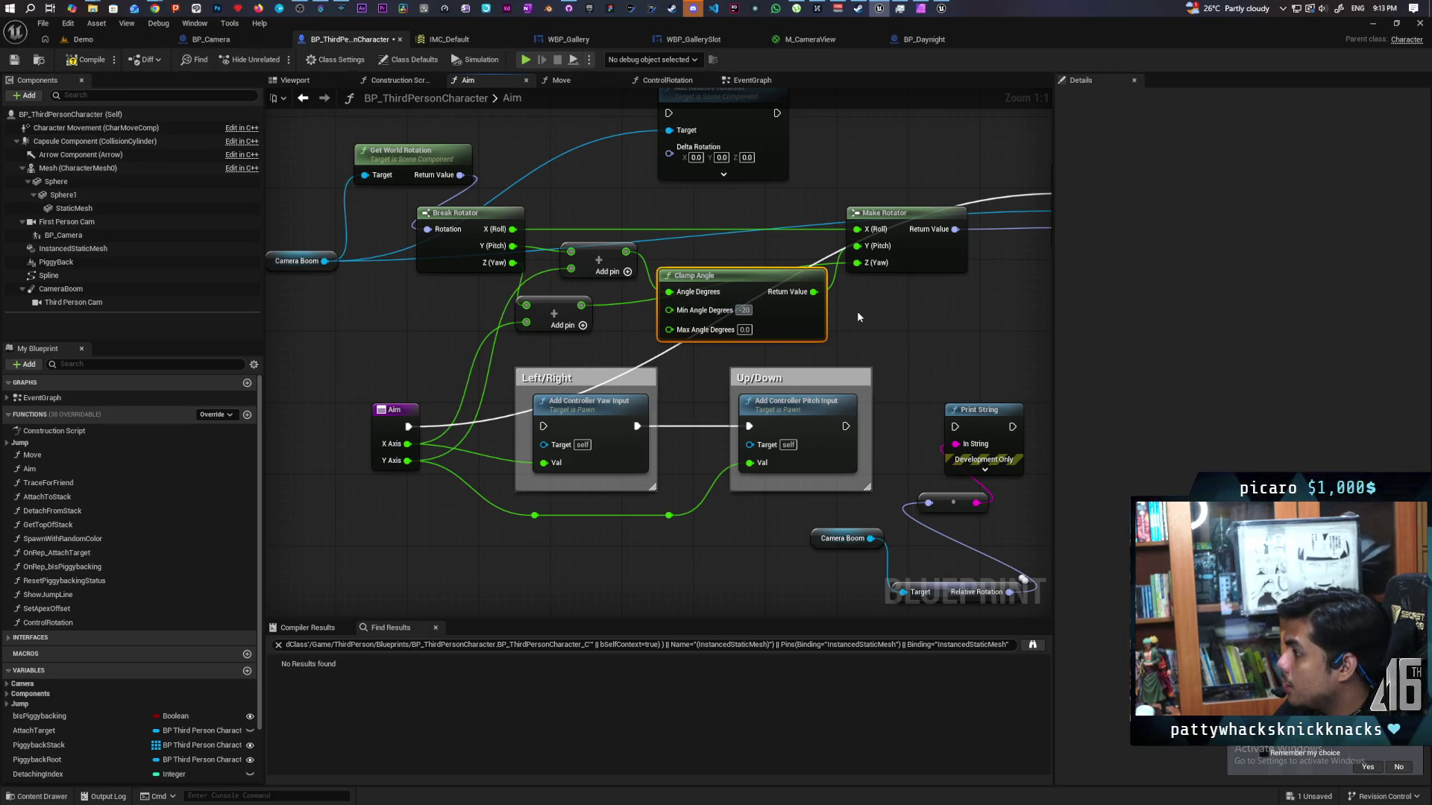
pyautogui.press('Tab')
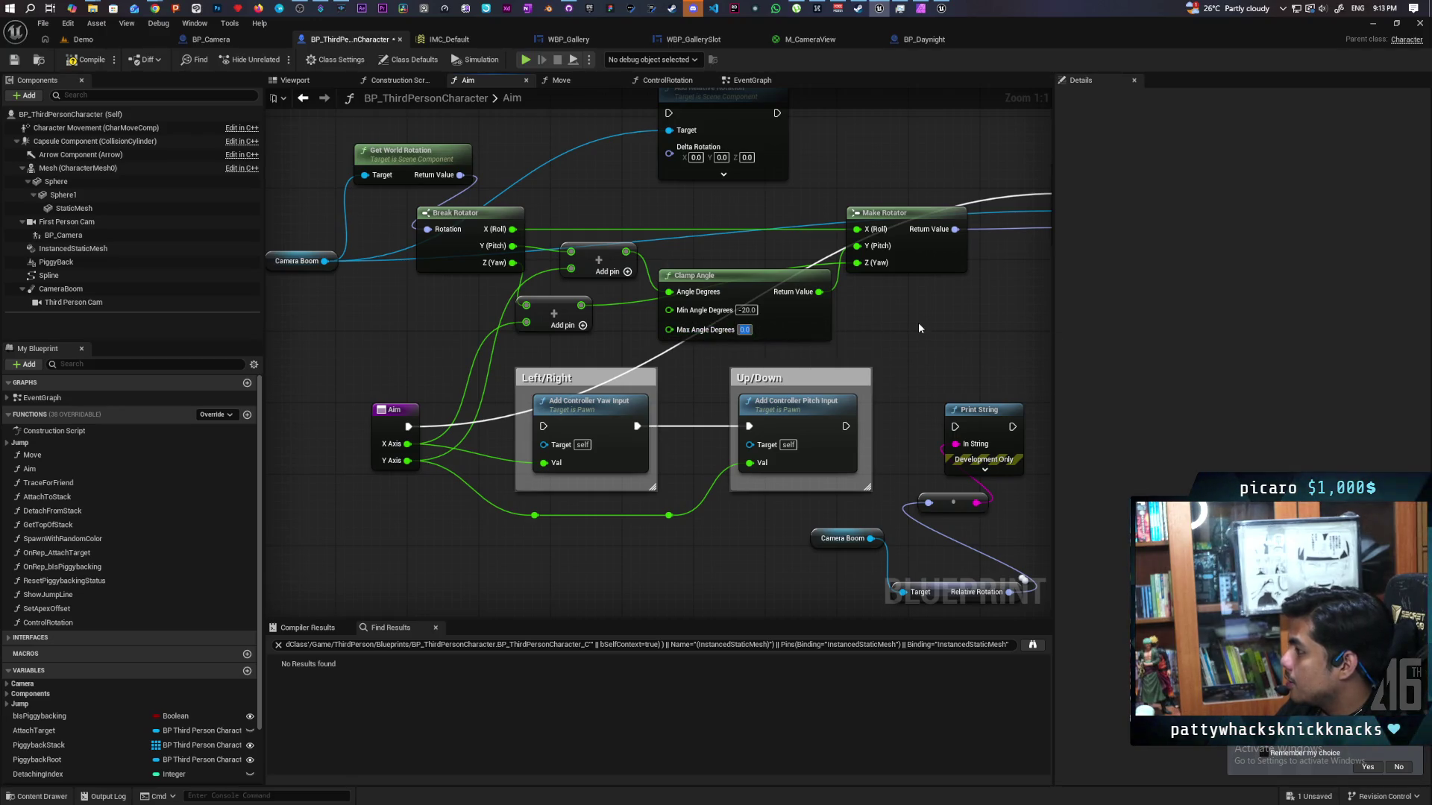
pyautogui.write('100')
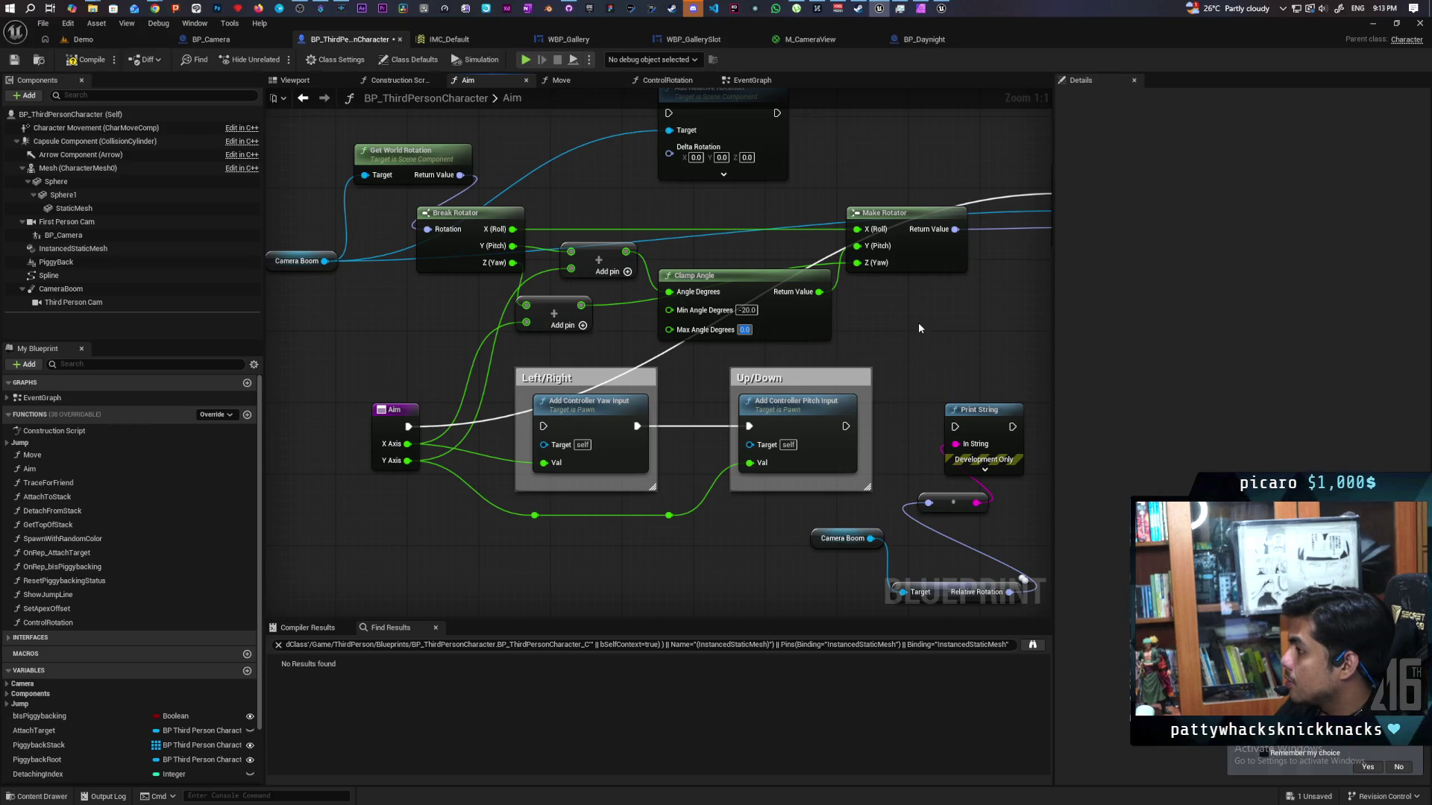
pyautogui.press('Return')
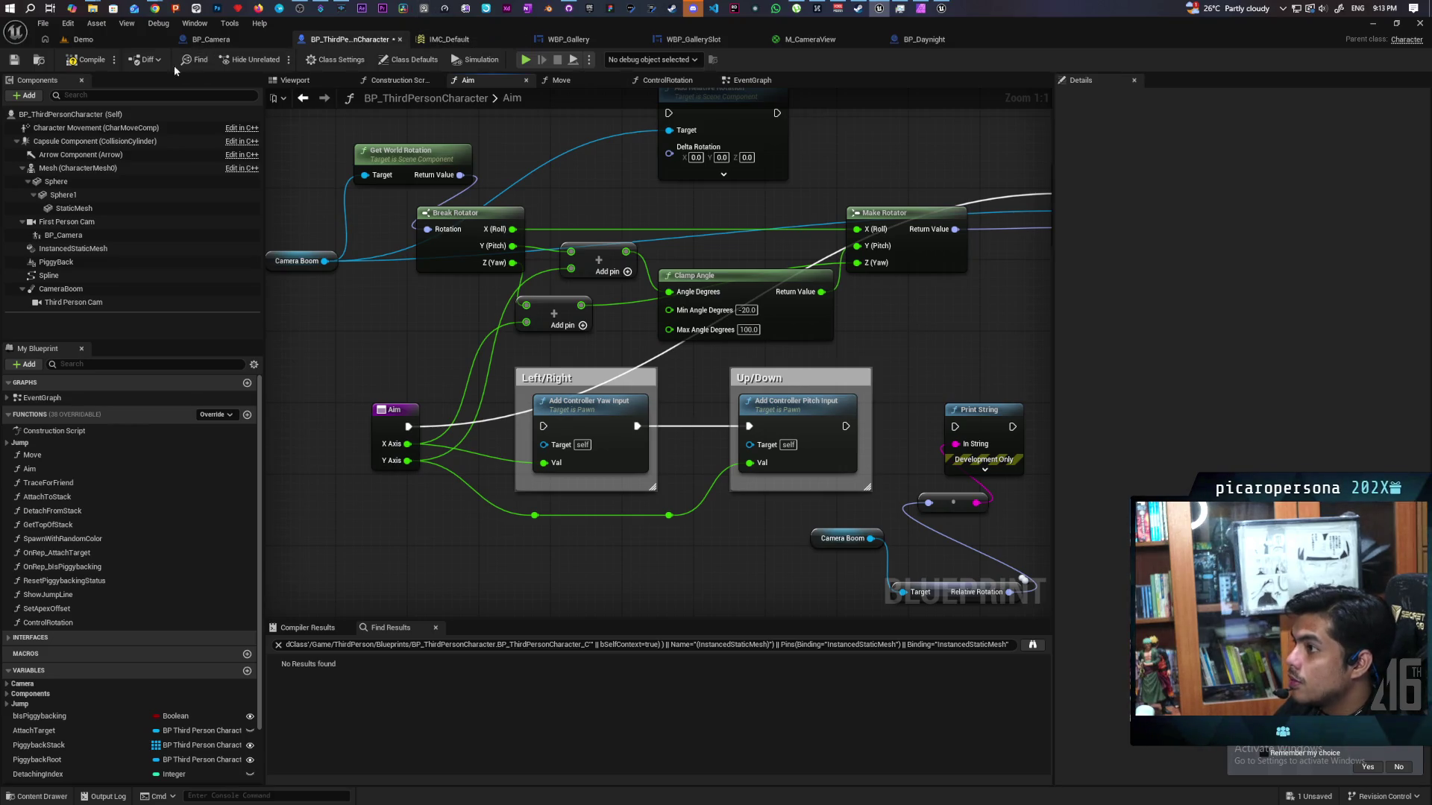
# - Inspect the Min Angle Degrees variable's default value in BP_PlayerCamera's Details panel
pyautogui.click(941, 8)
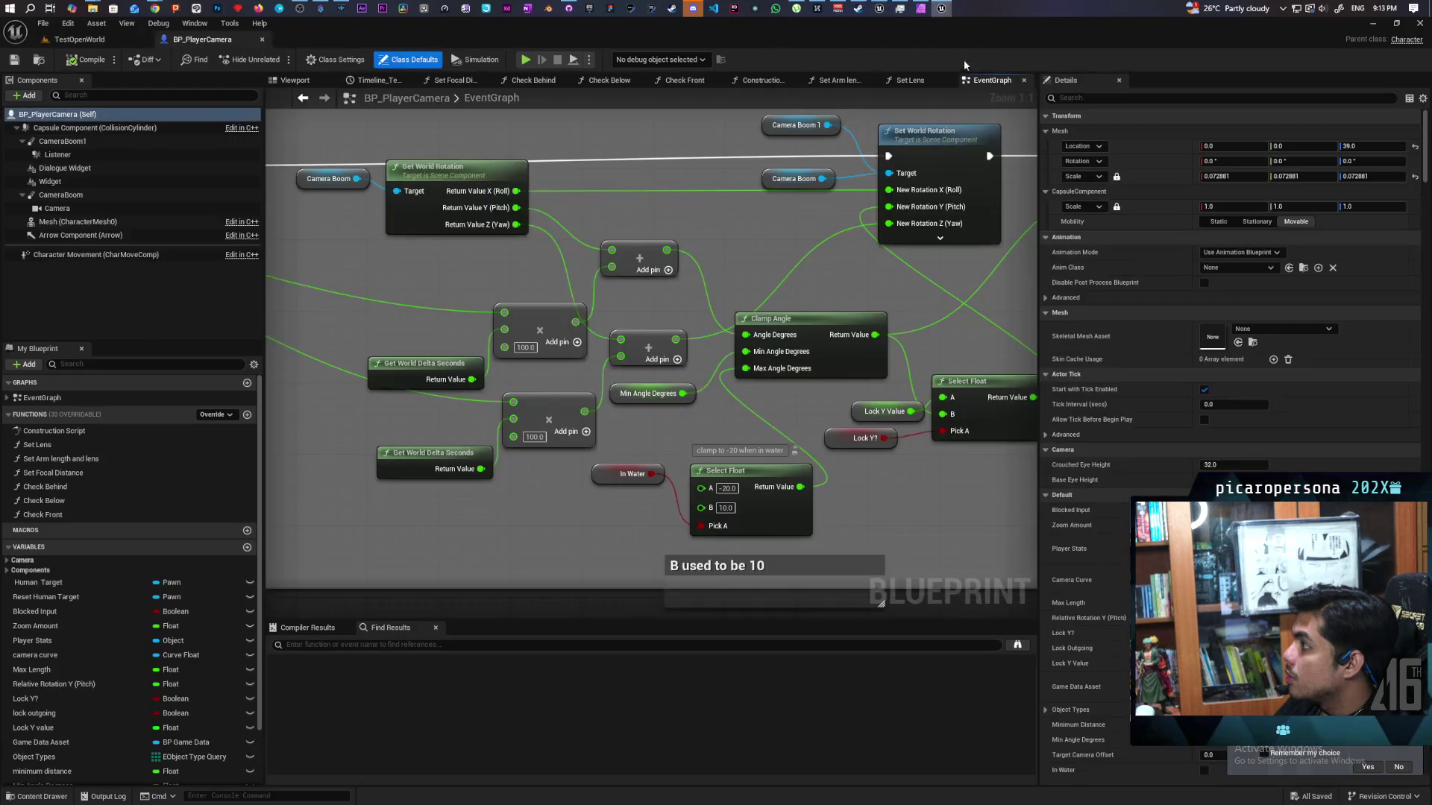
pyautogui.click(647, 393)
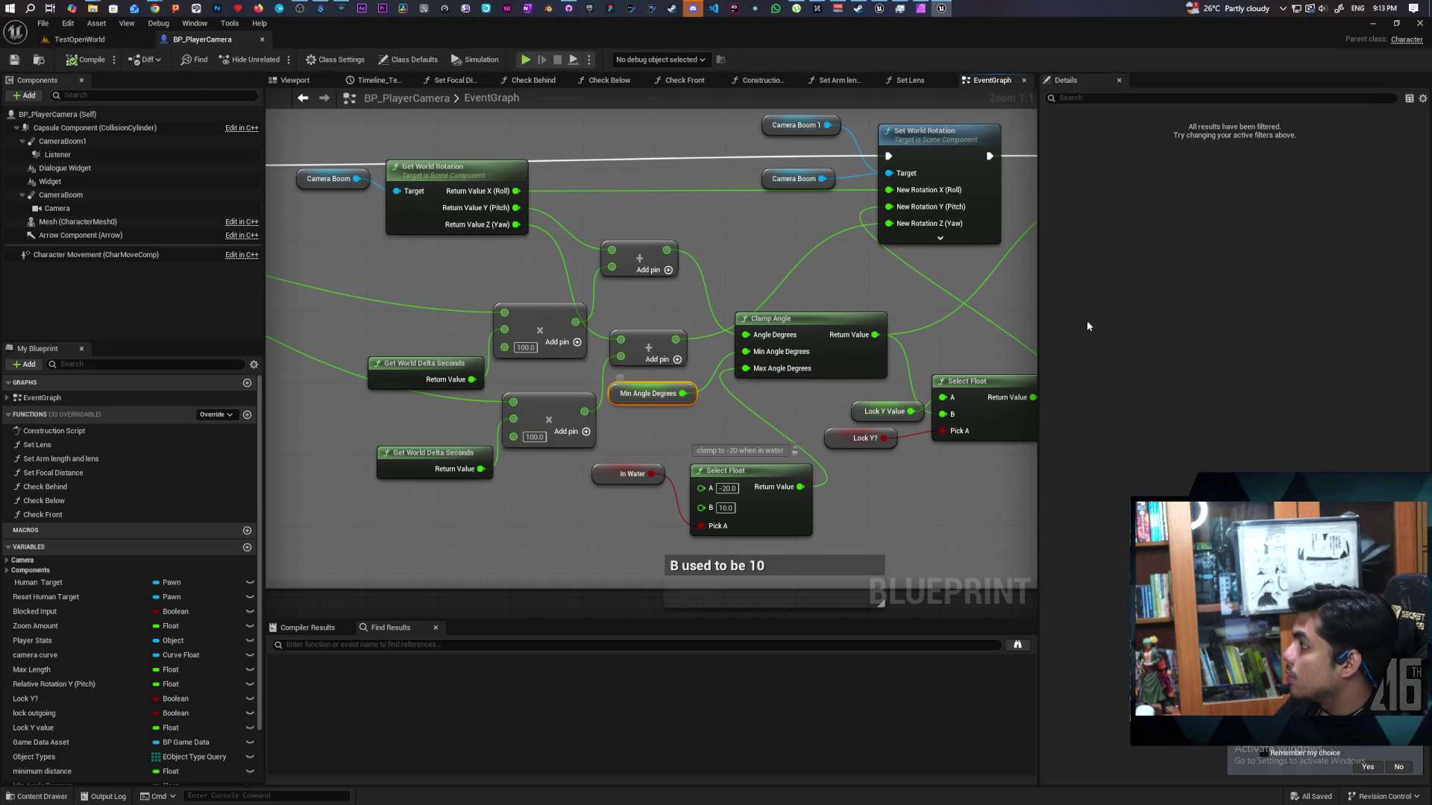
pyautogui.scroll(-3, 867, 376)
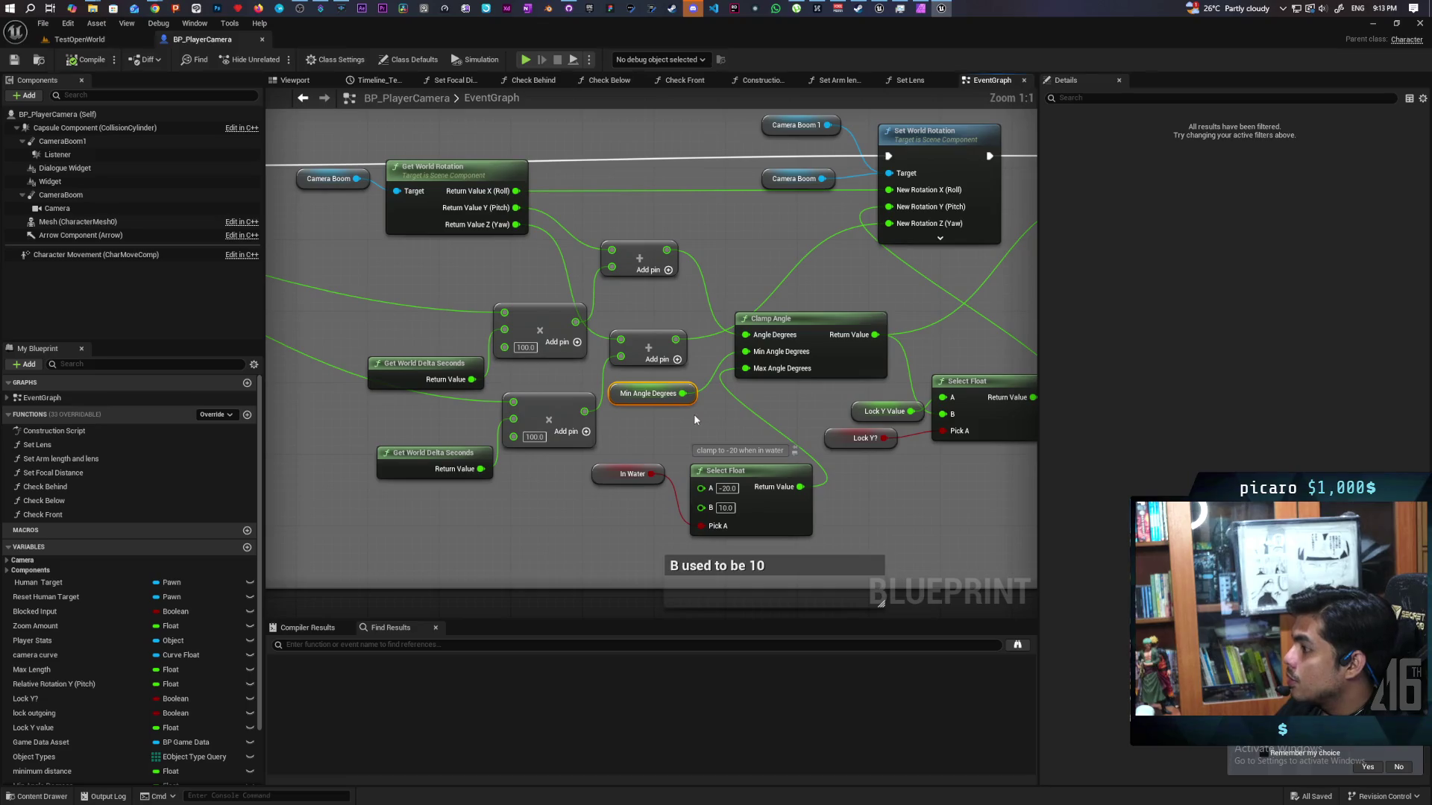
pyautogui.moveTo(955, 404); pyautogui.dragTo(789, 379)
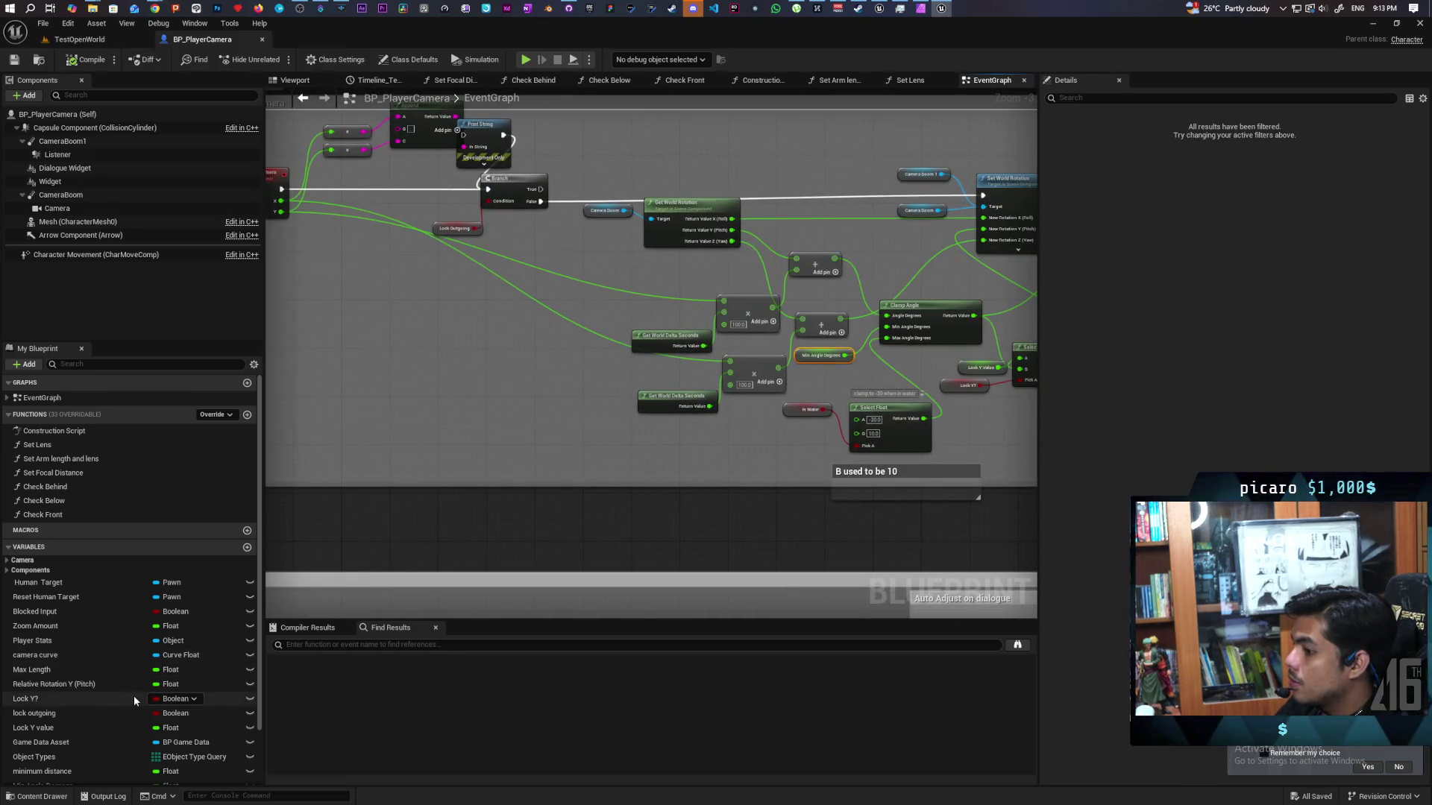
pyautogui.scroll(-2, 132, 695)
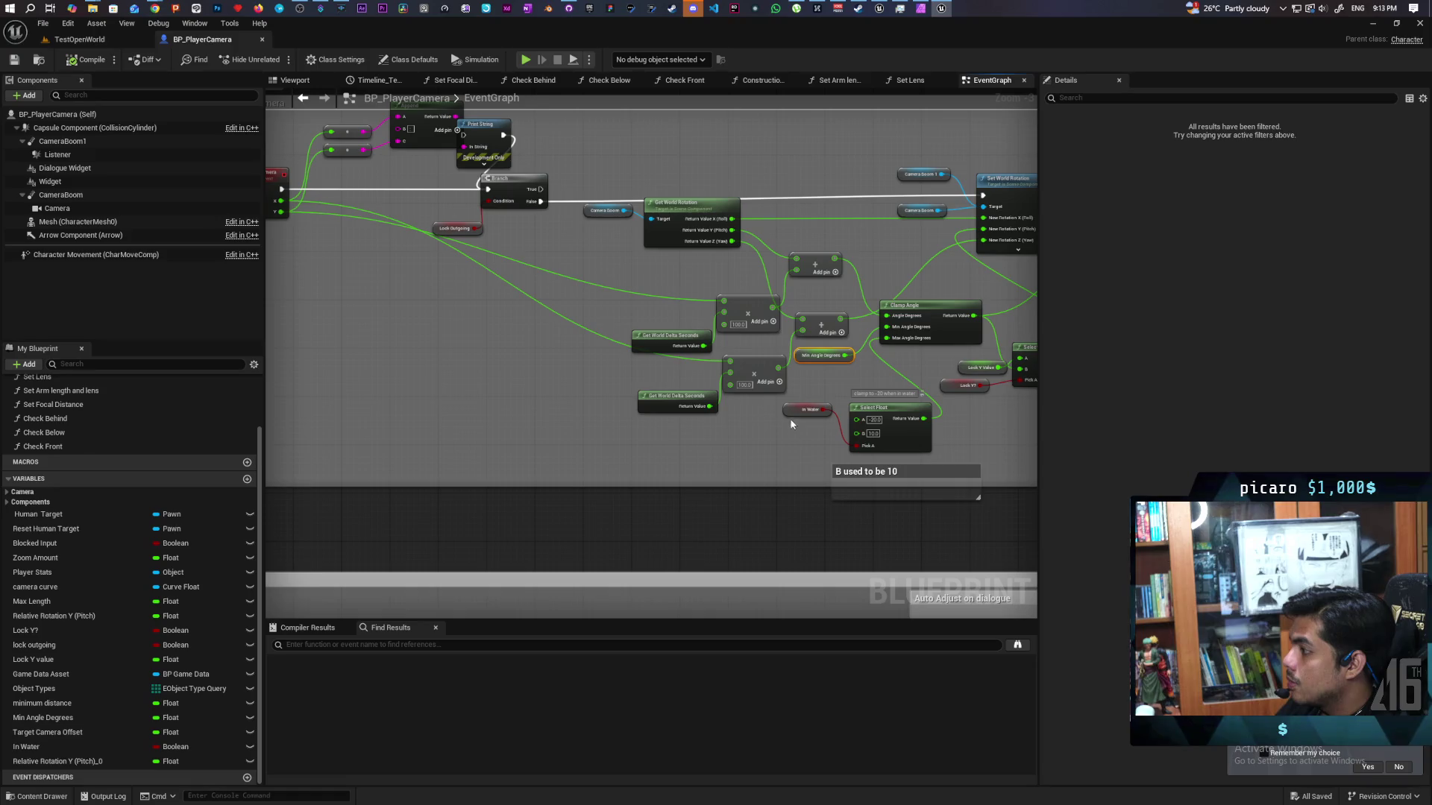
pyautogui.click(87, 60)
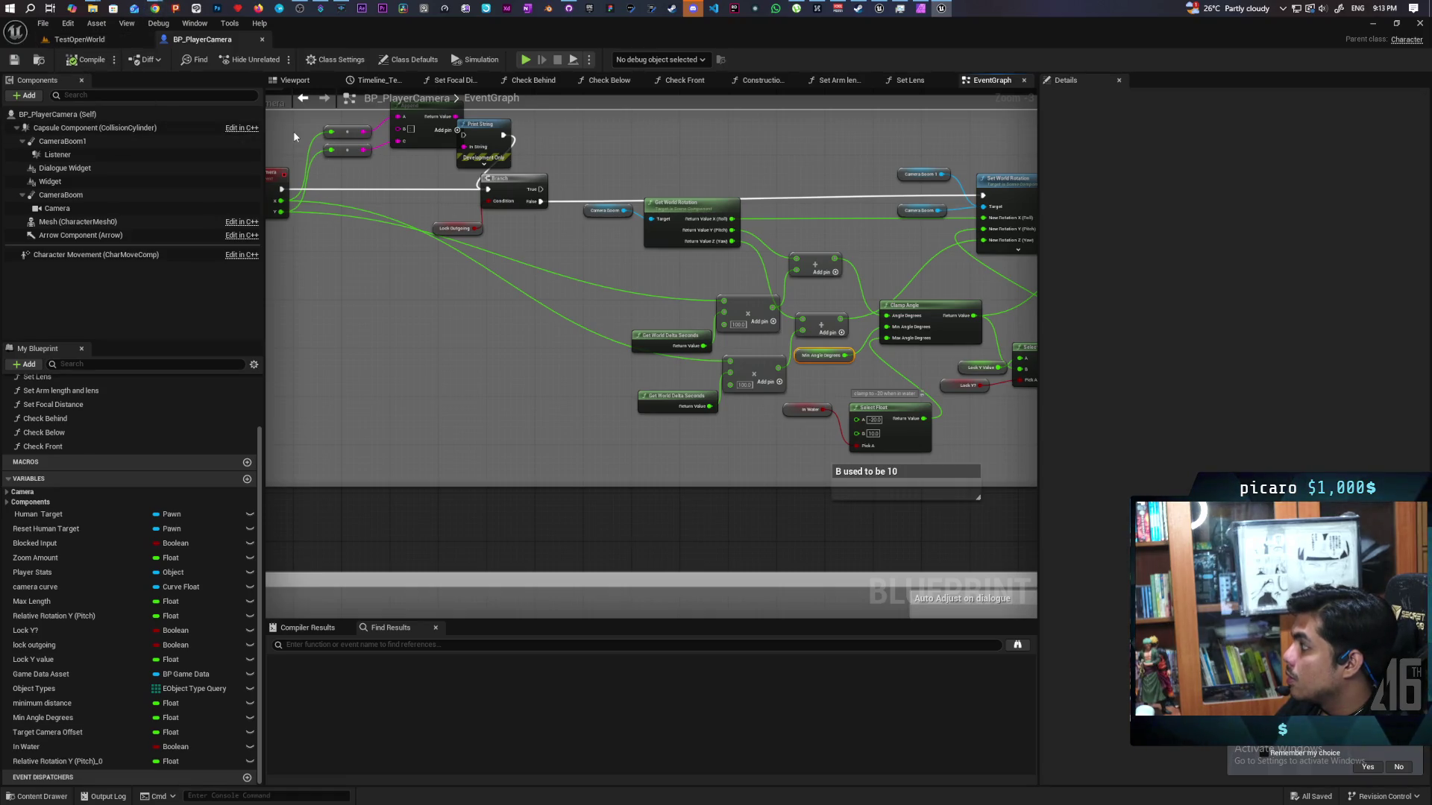
pyautogui.click(818, 356)
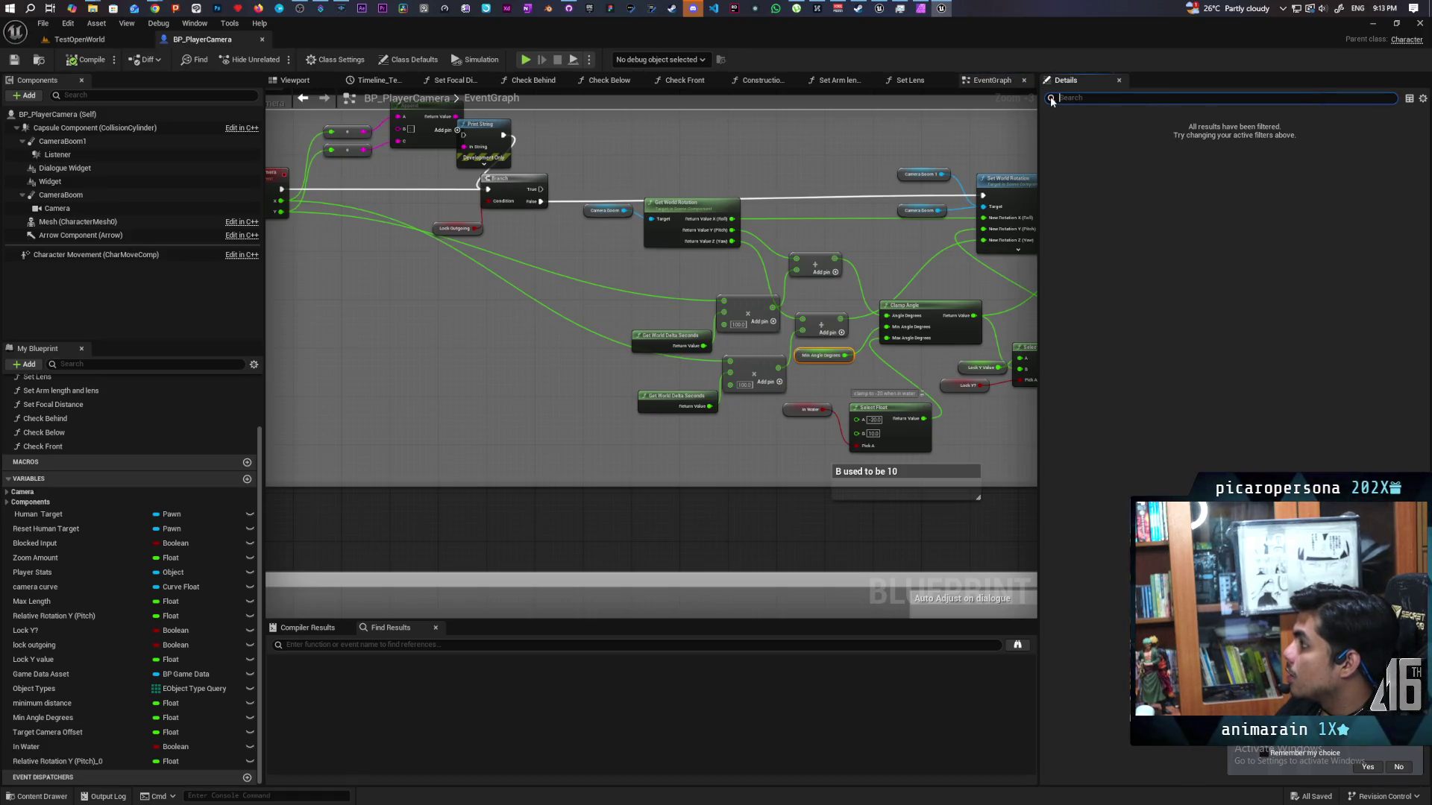
pyautogui.click(820, 356)
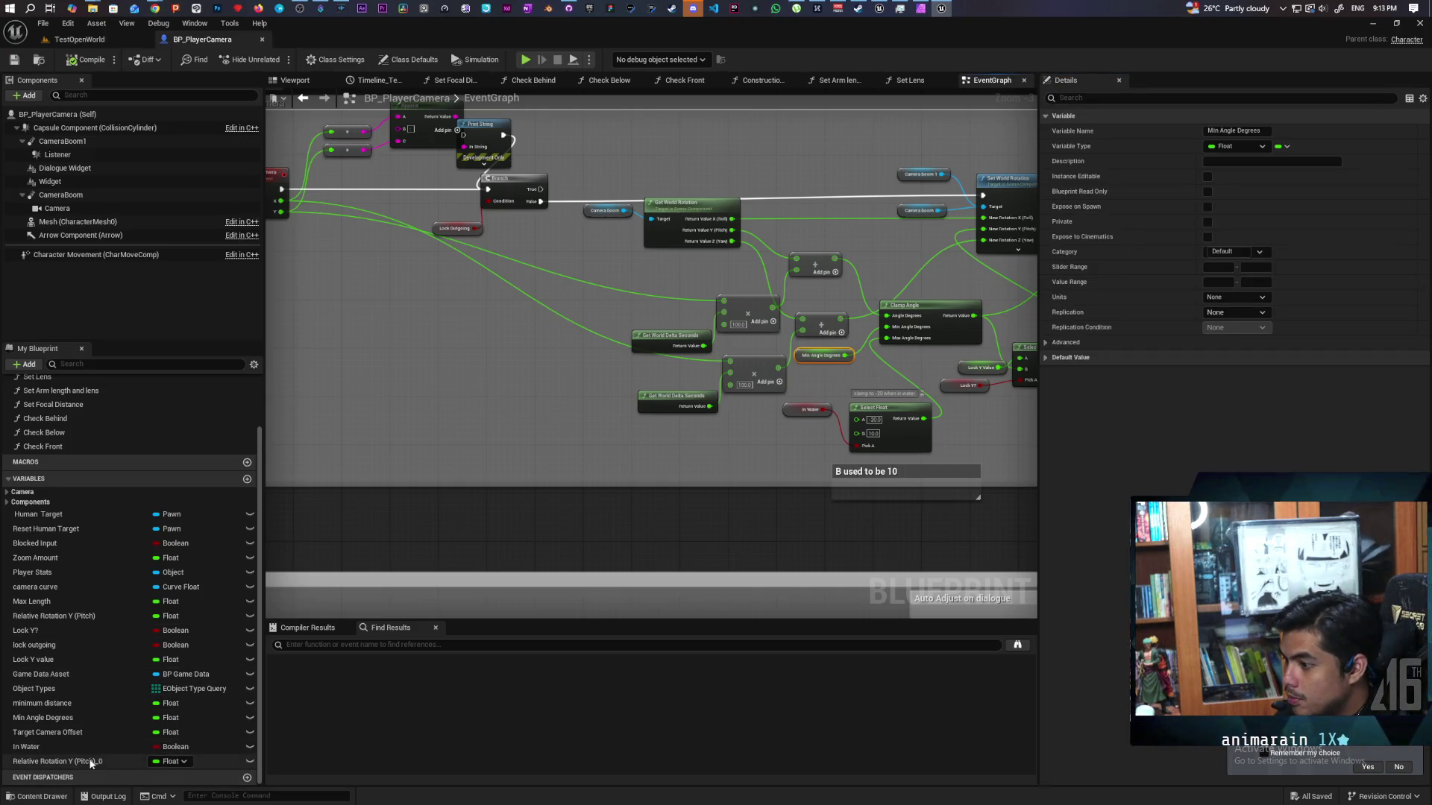
pyautogui.click(72, 717)
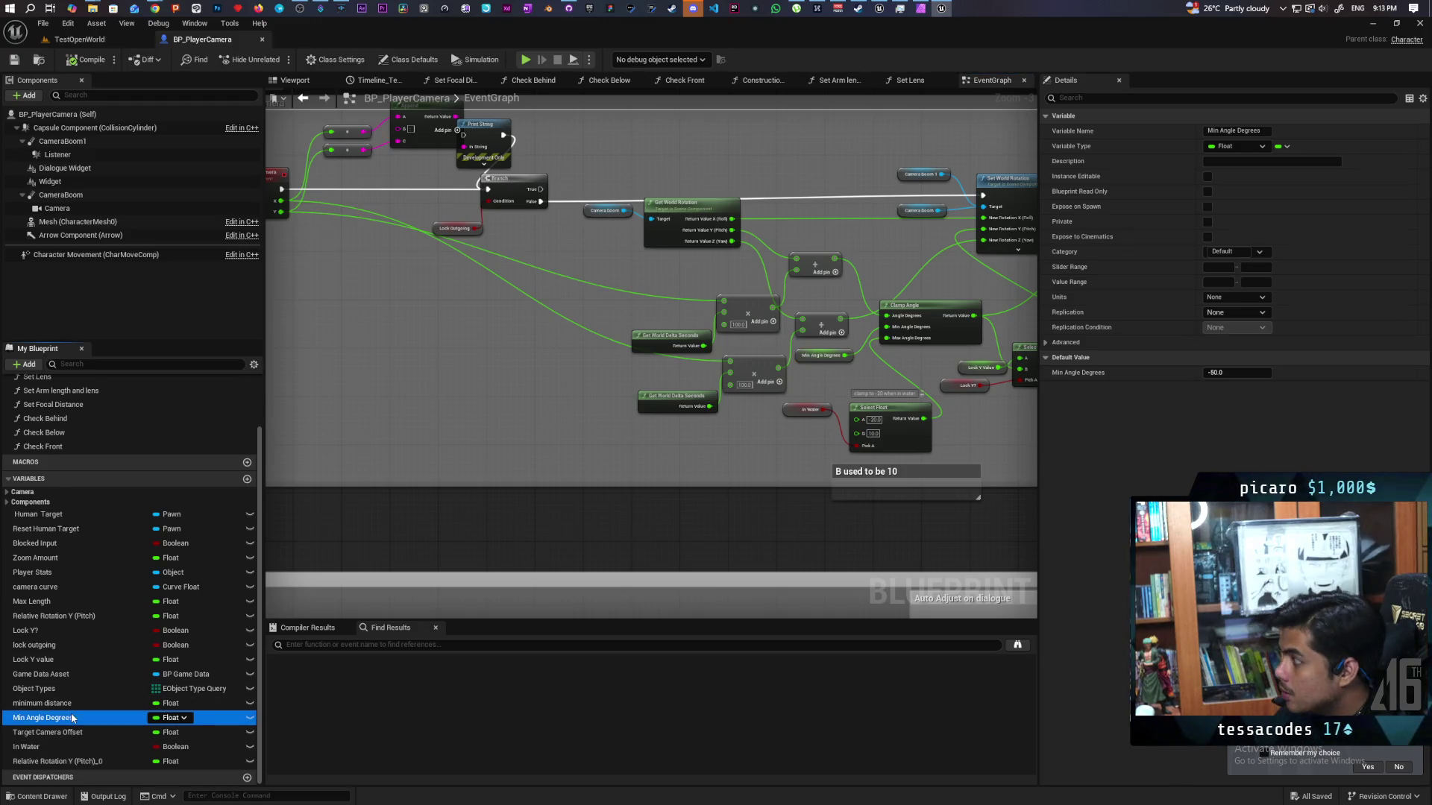
pyautogui.scroll(3, 659, 365)
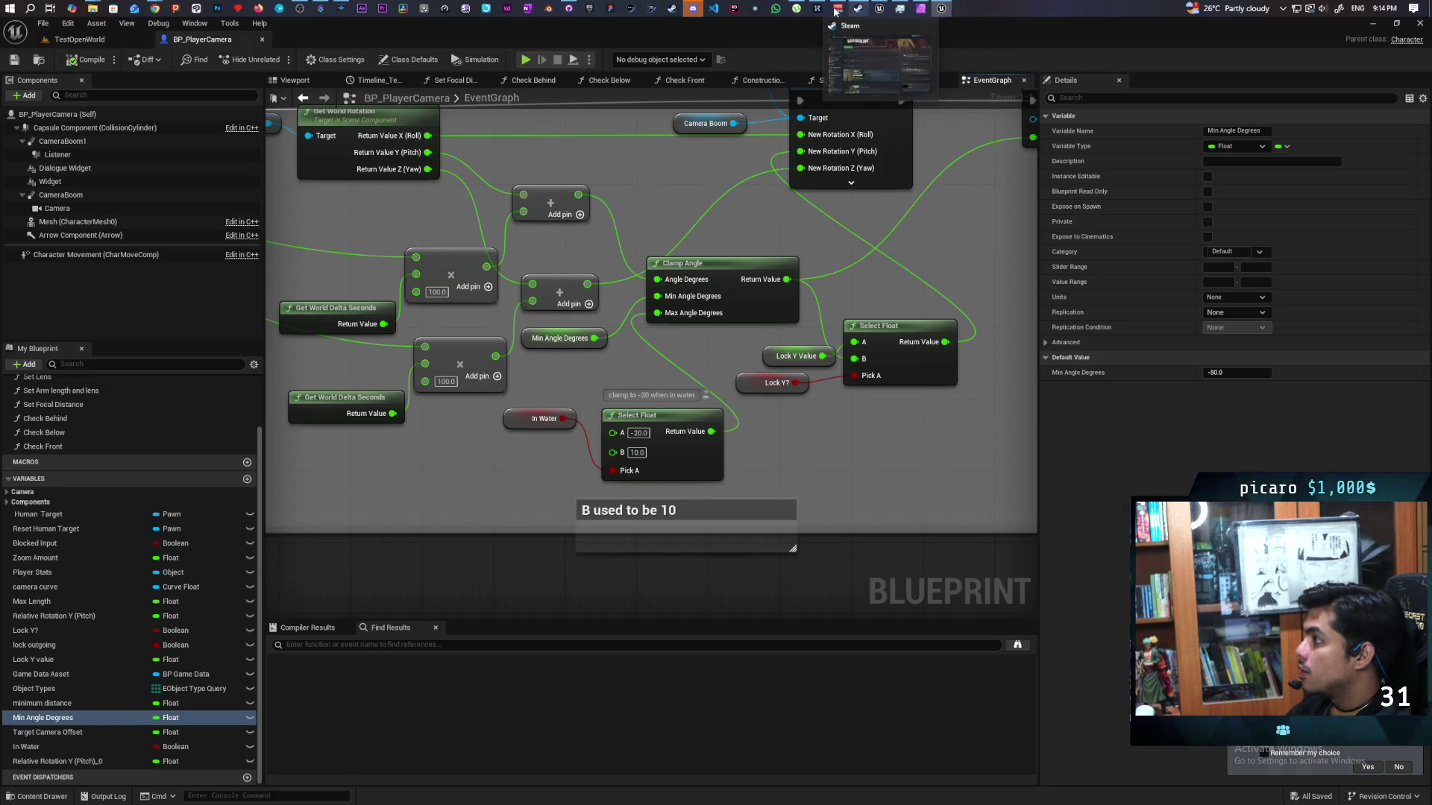
# - Back in the Aim graph, change Clamp Angle's Min Angle Degrees to -50
pyautogui.click(876, 10)
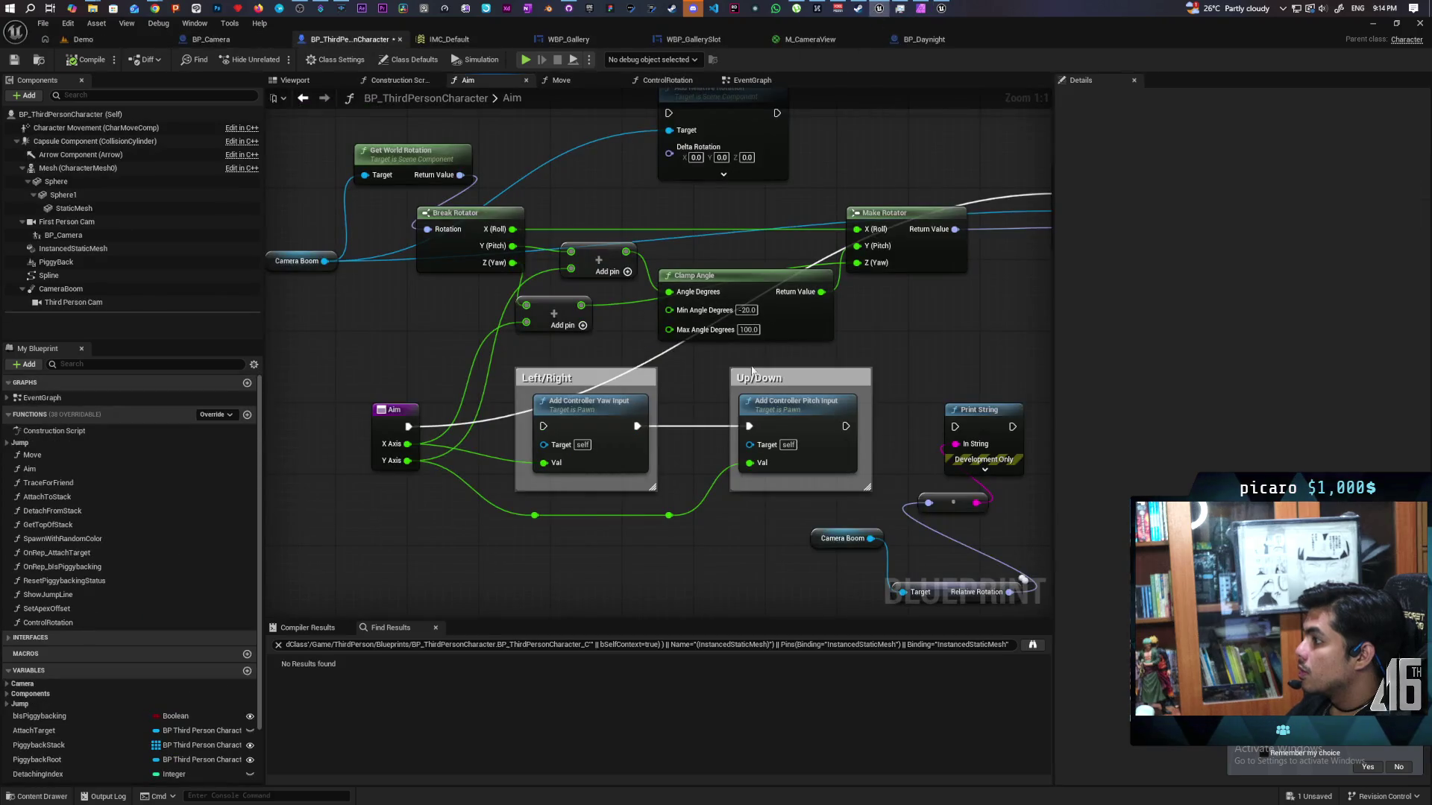
pyautogui.write('-')
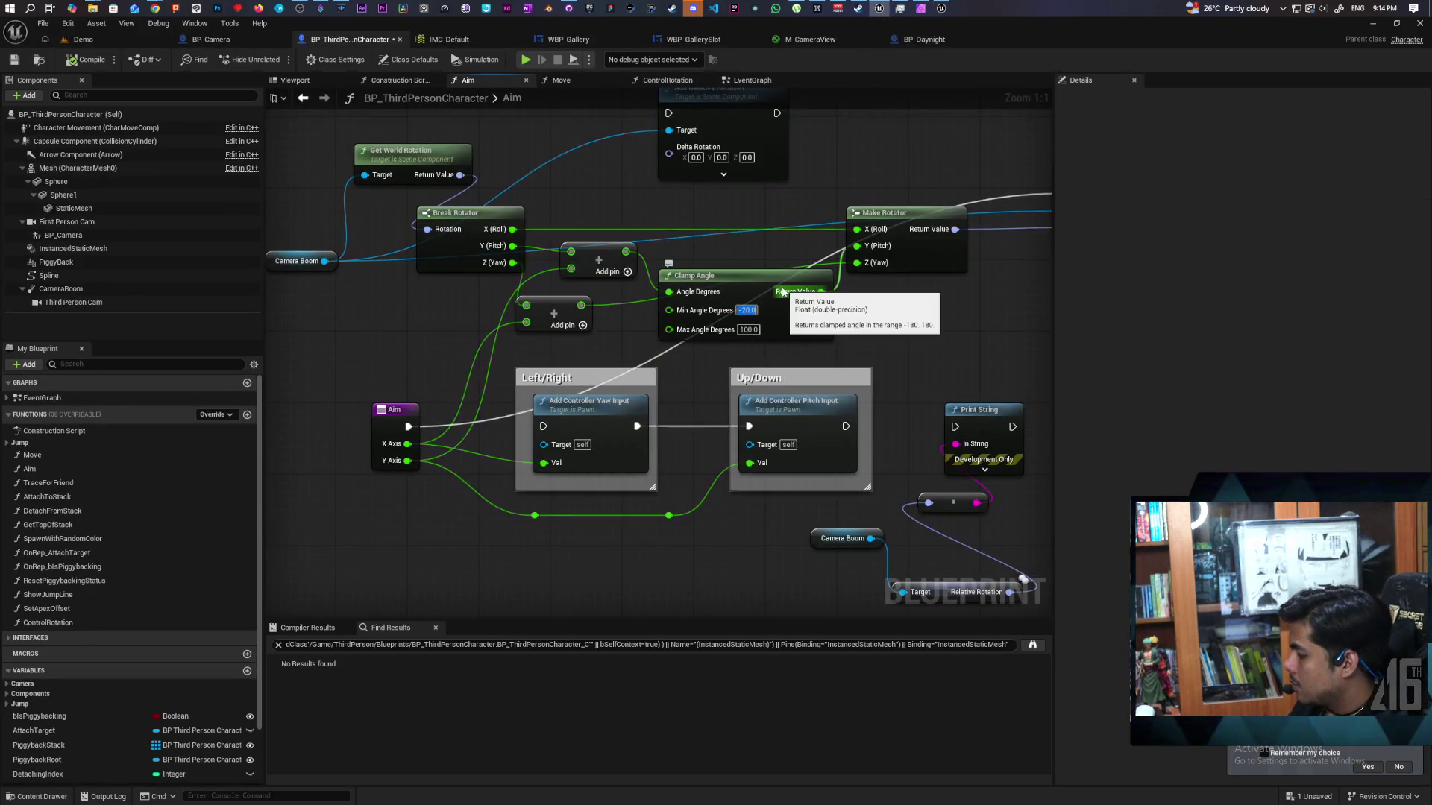
pyautogui.write('50')
pyautogui.press('Return')
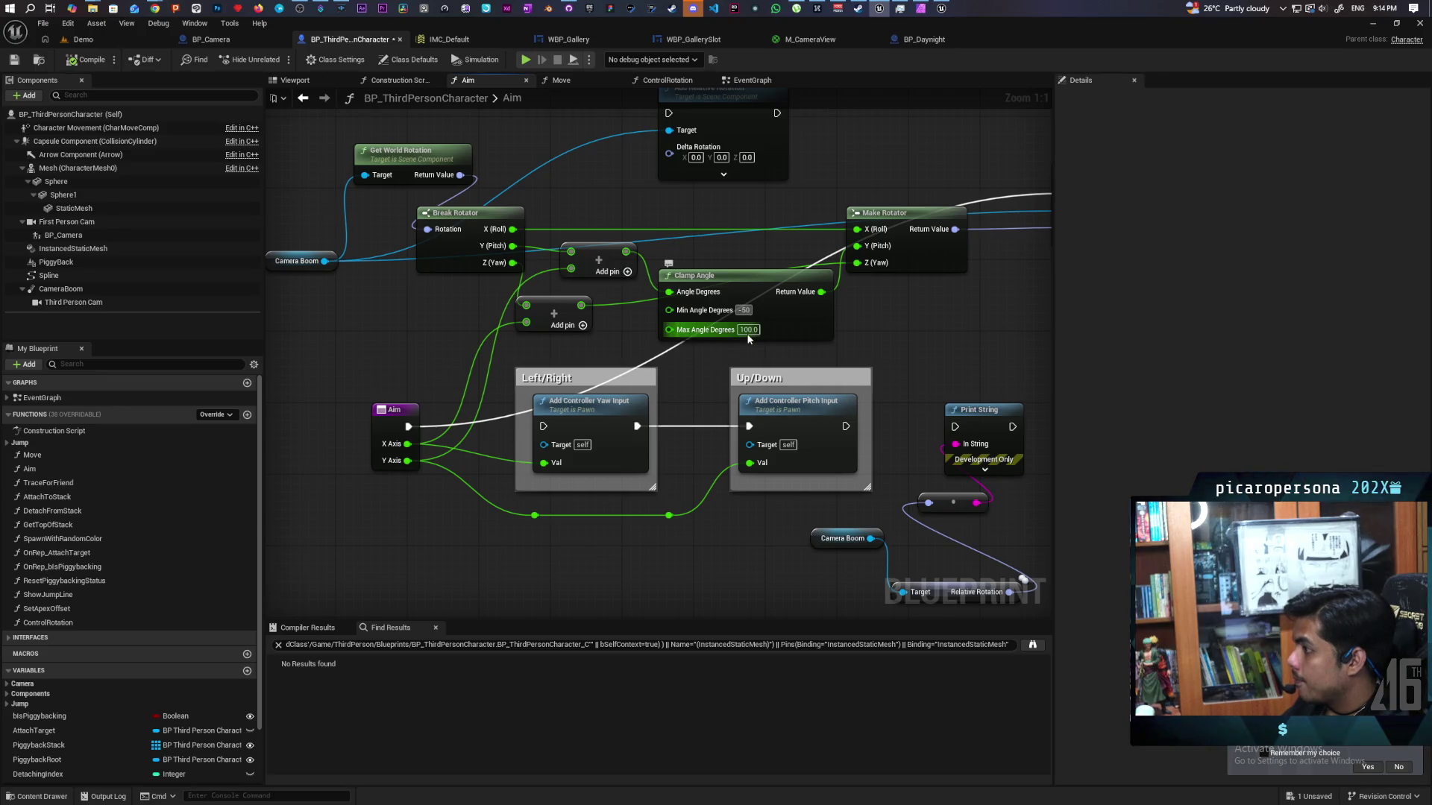
pyautogui.click(748, 330)
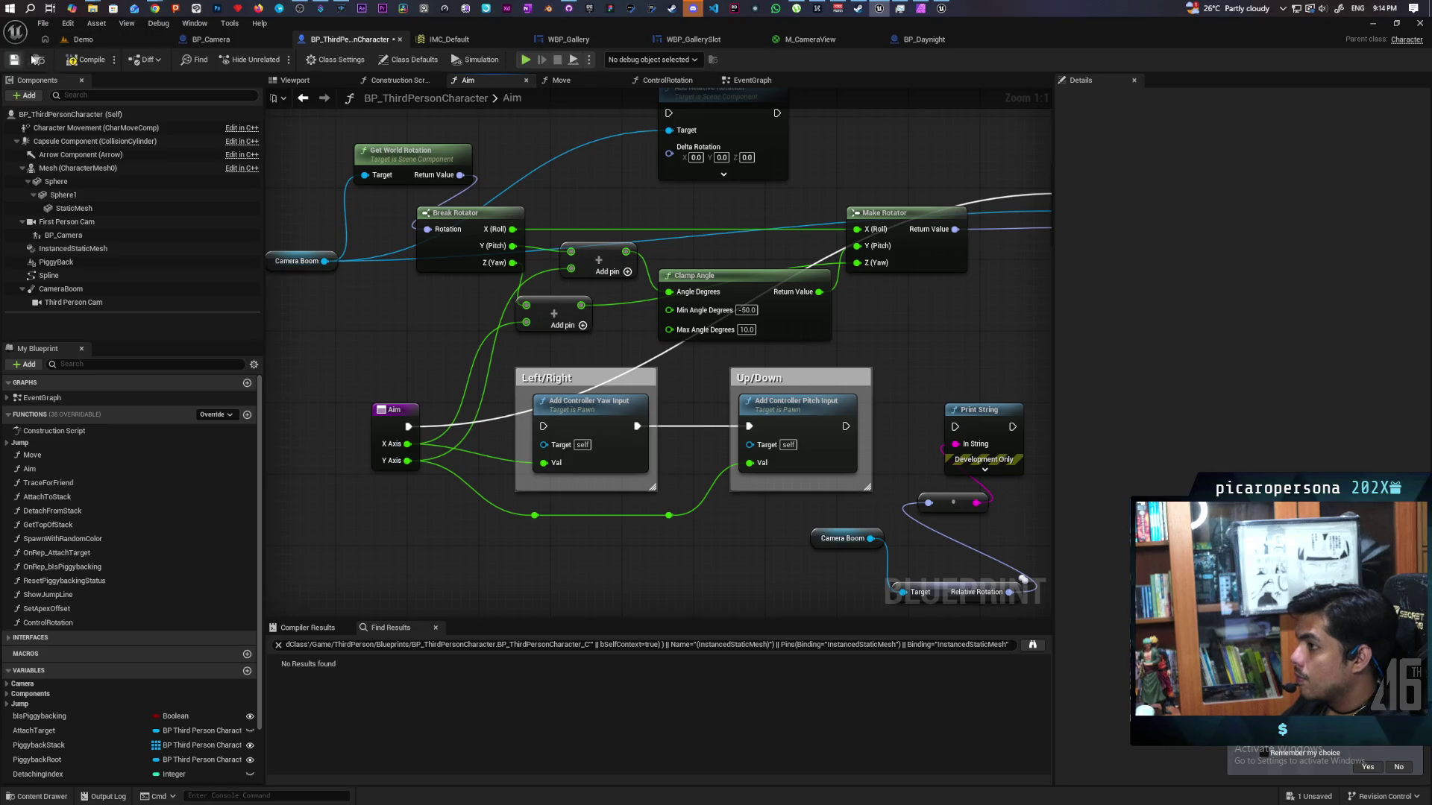
# - Play-test the clamped pitch in the Demo level with the C camera device, then return and select CameraBoom
pyautogui.click(83, 39)
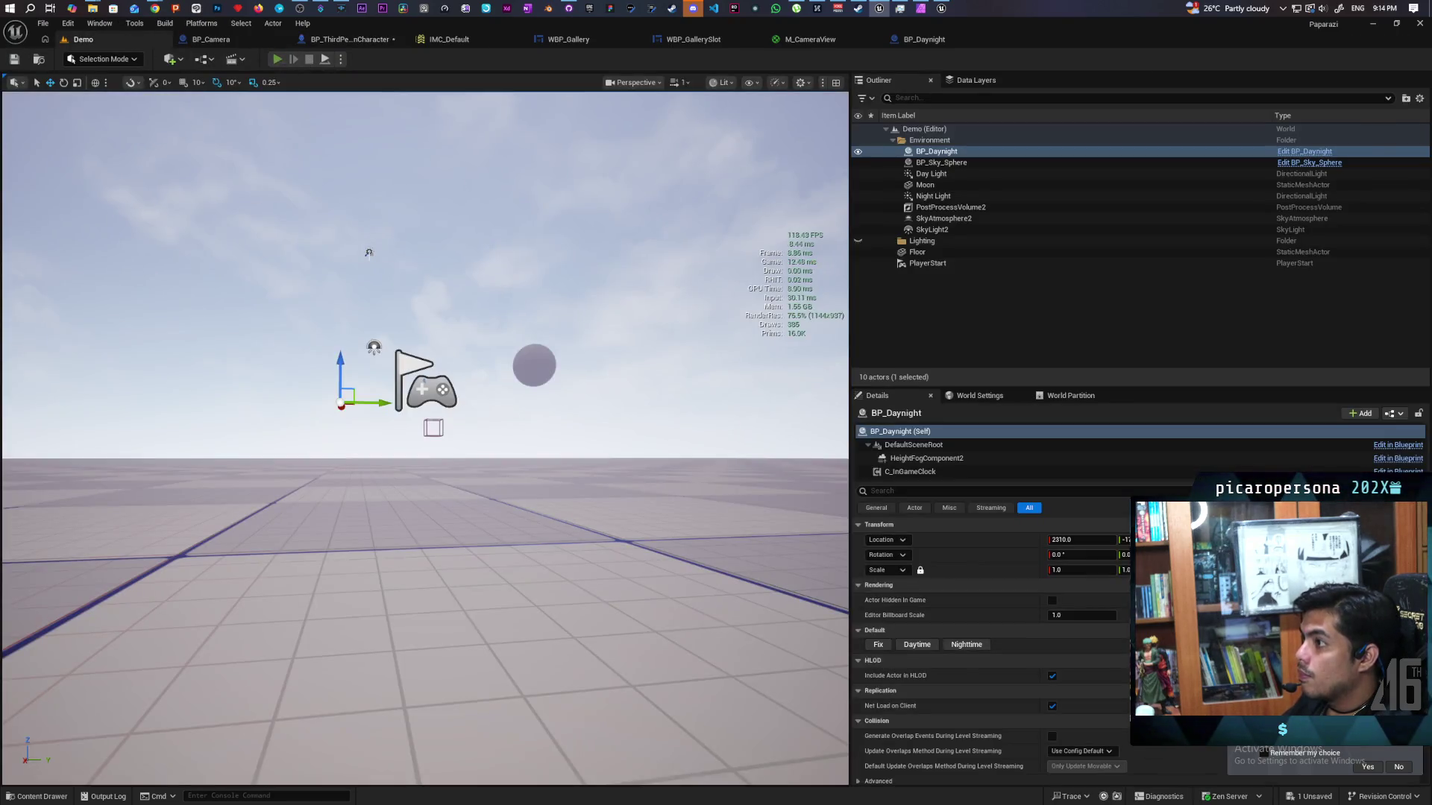
pyautogui.click(276, 59)
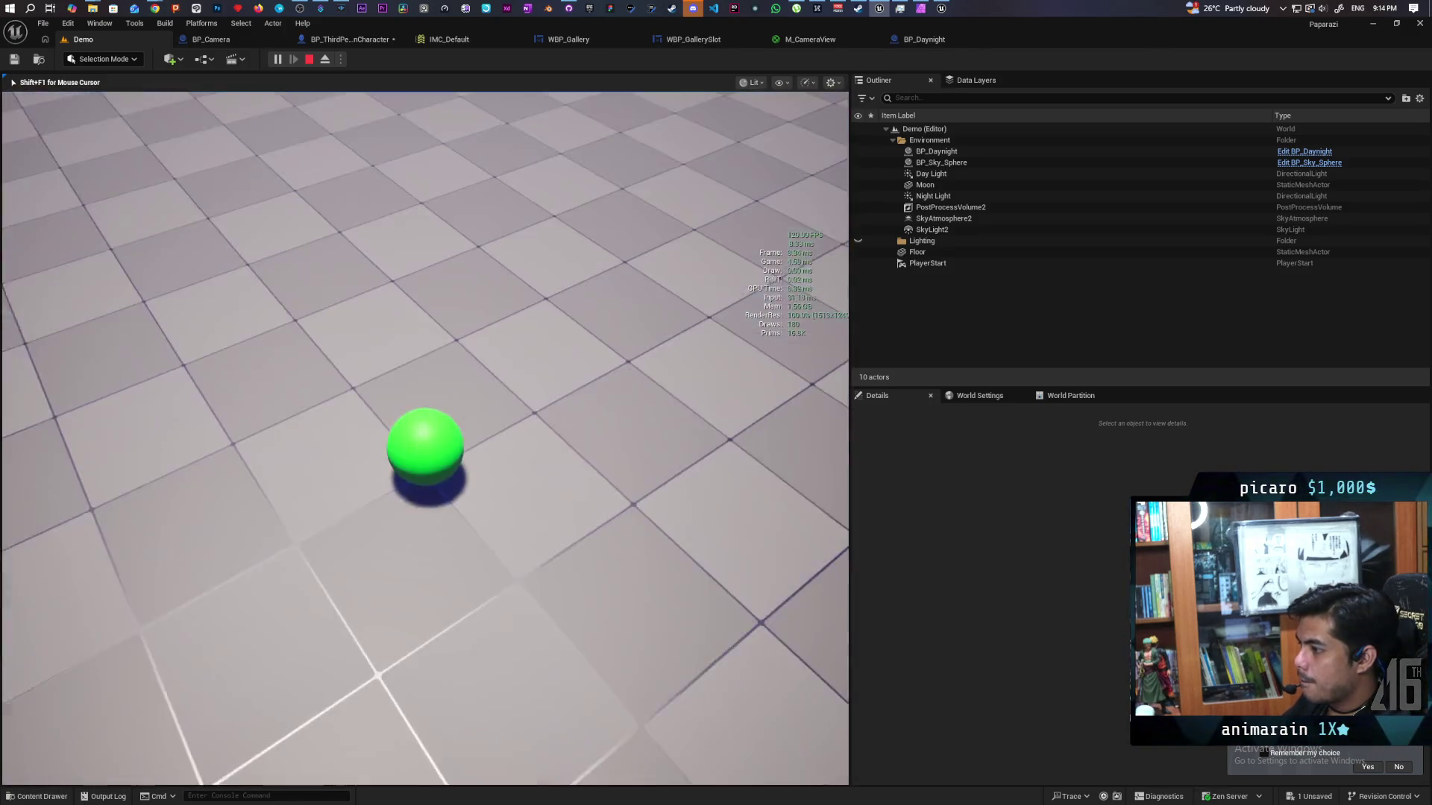
pyautogui.press('c')
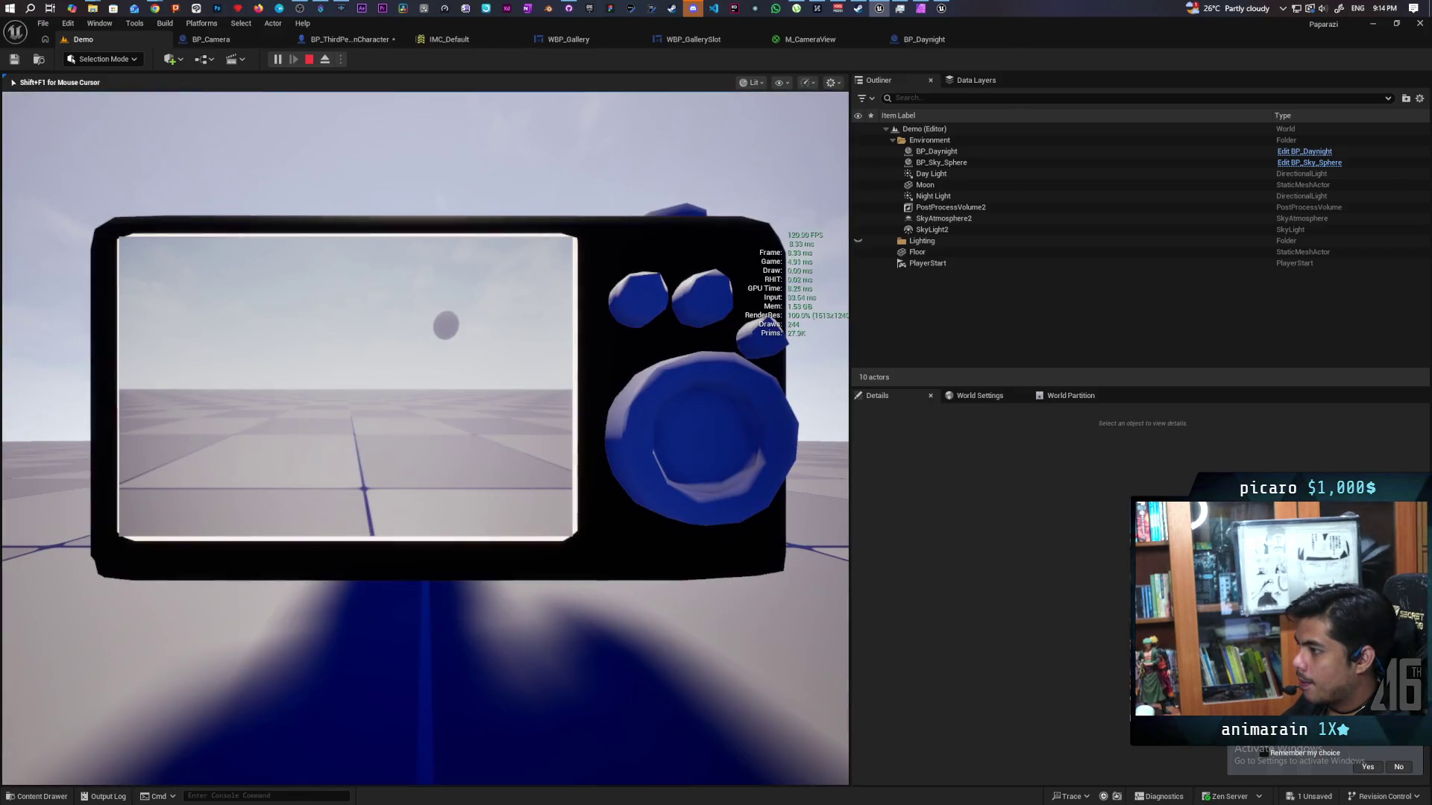
pyautogui.press('c')
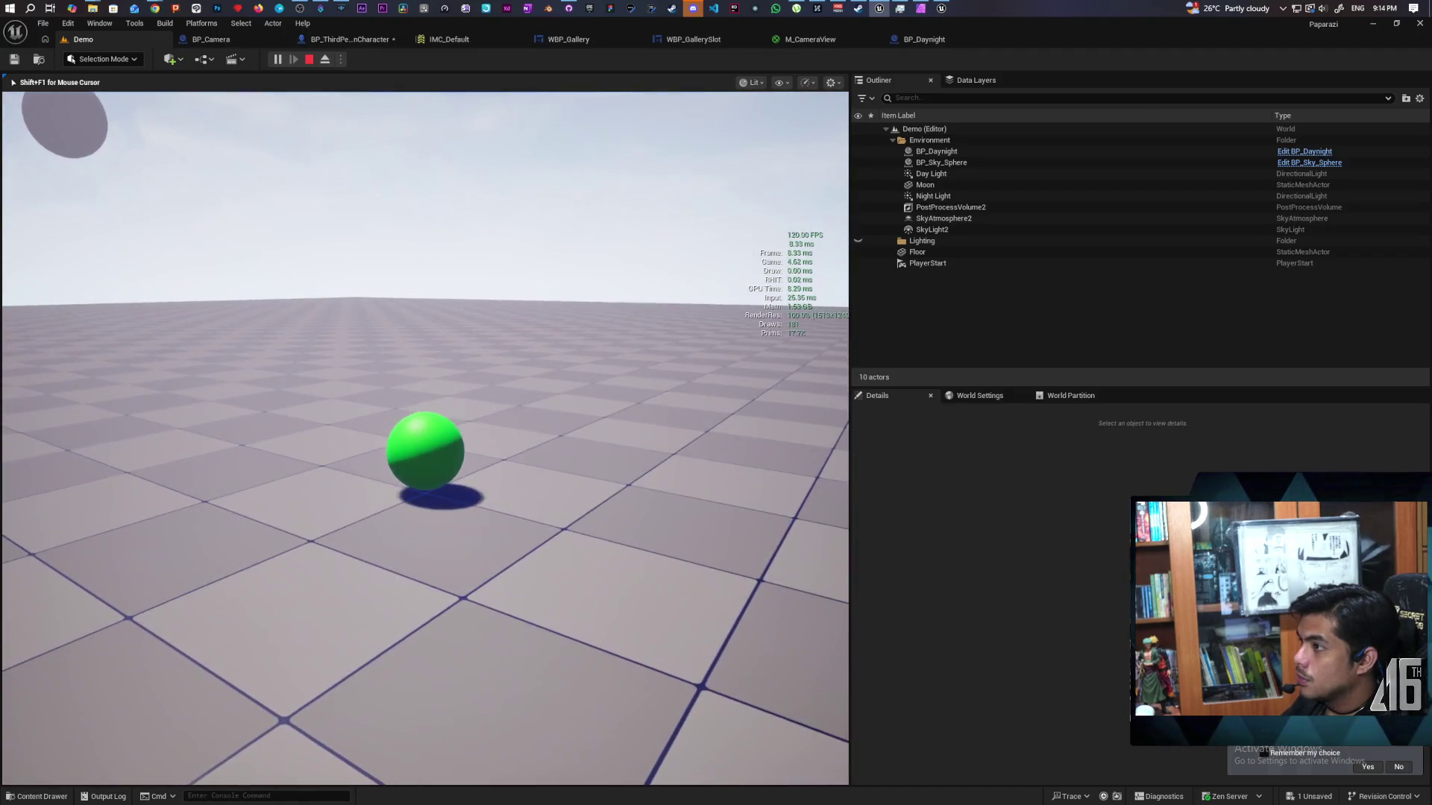
pyautogui.press('Escape')
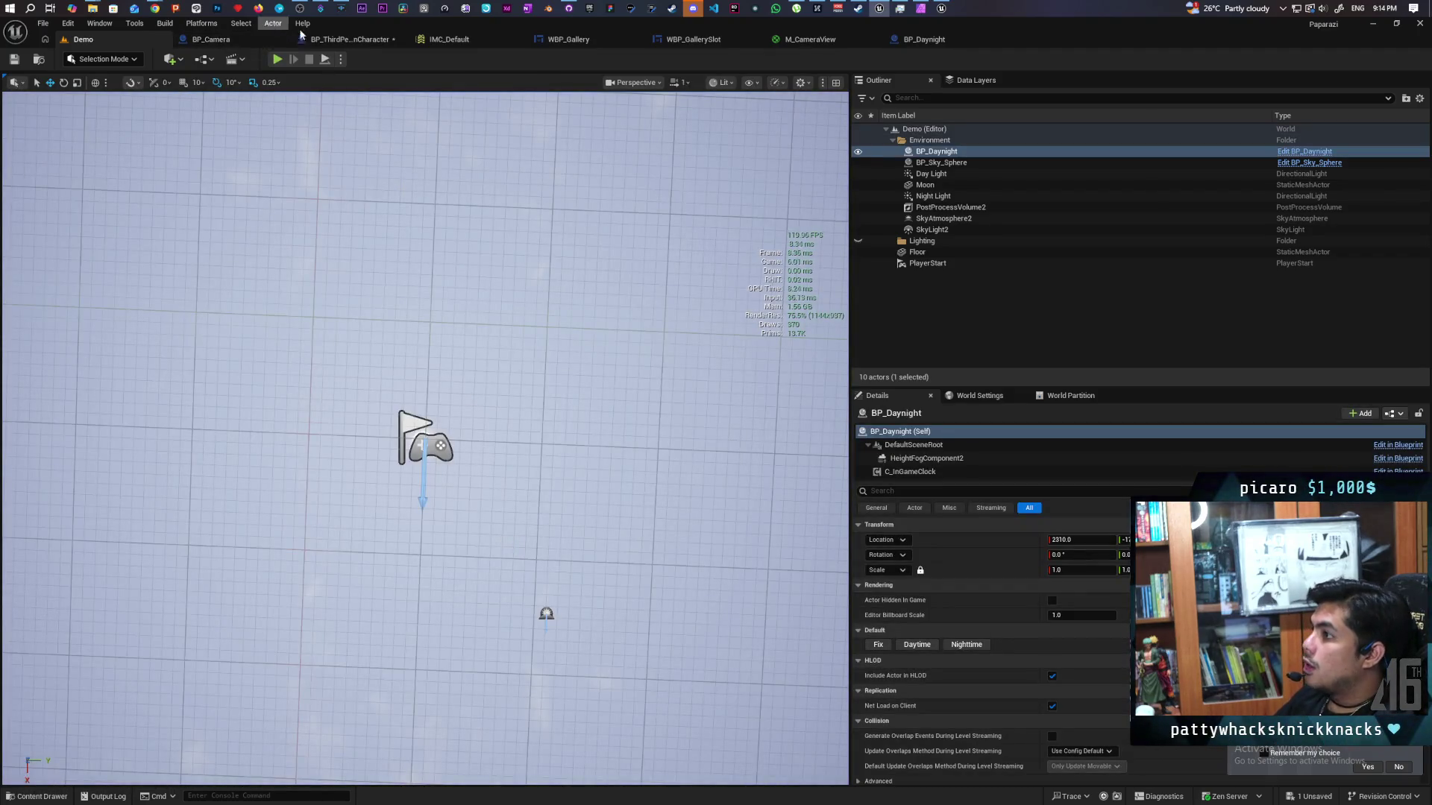
pyautogui.click(347, 39)
pyautogui.click(75, 289)
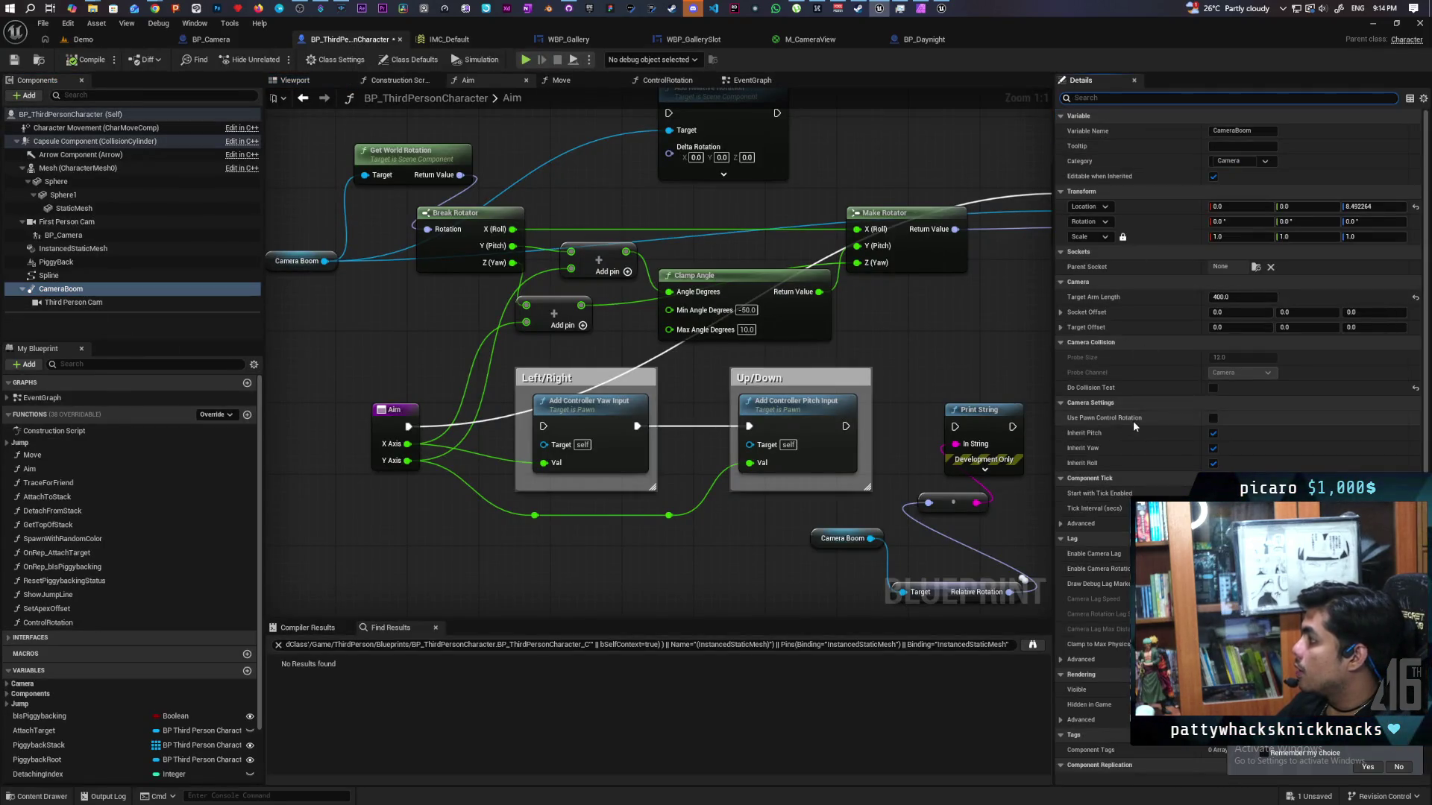
# - Enable Do Collision Test on CameraBoom and play-test it again in the Demo level
pyautogui.click(1213, 388)
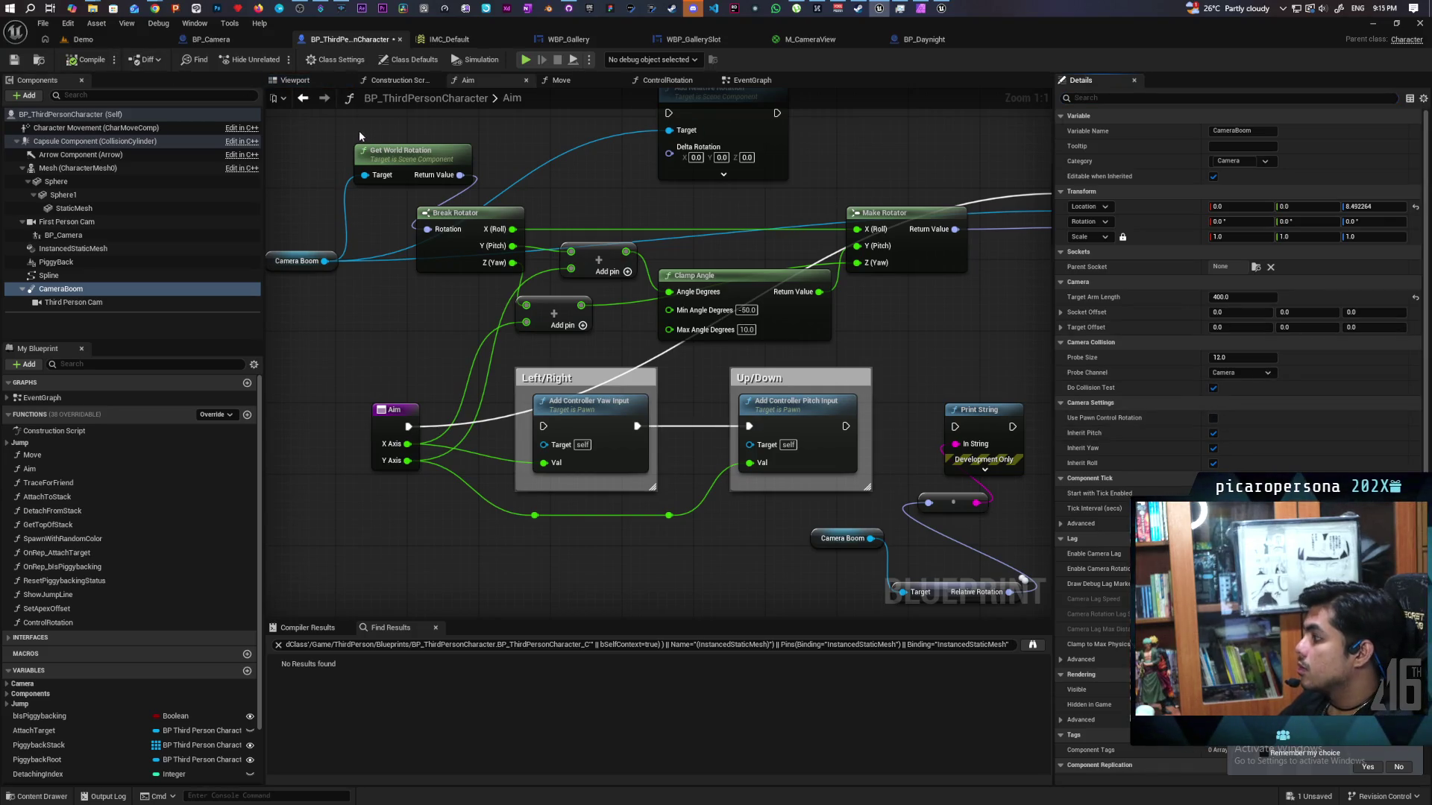
pyautogui.click(82, 39)
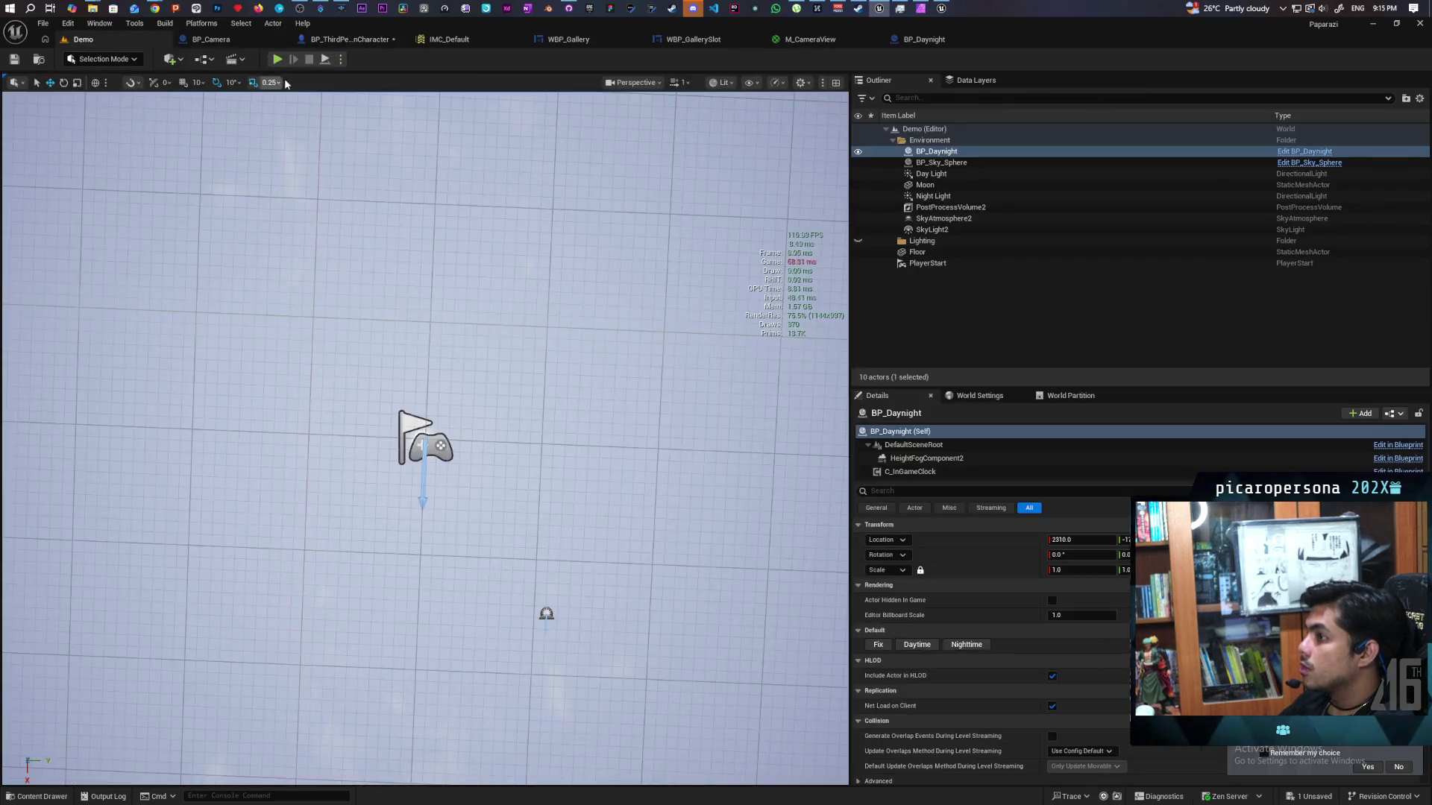
pyautogui.click(275, 62)
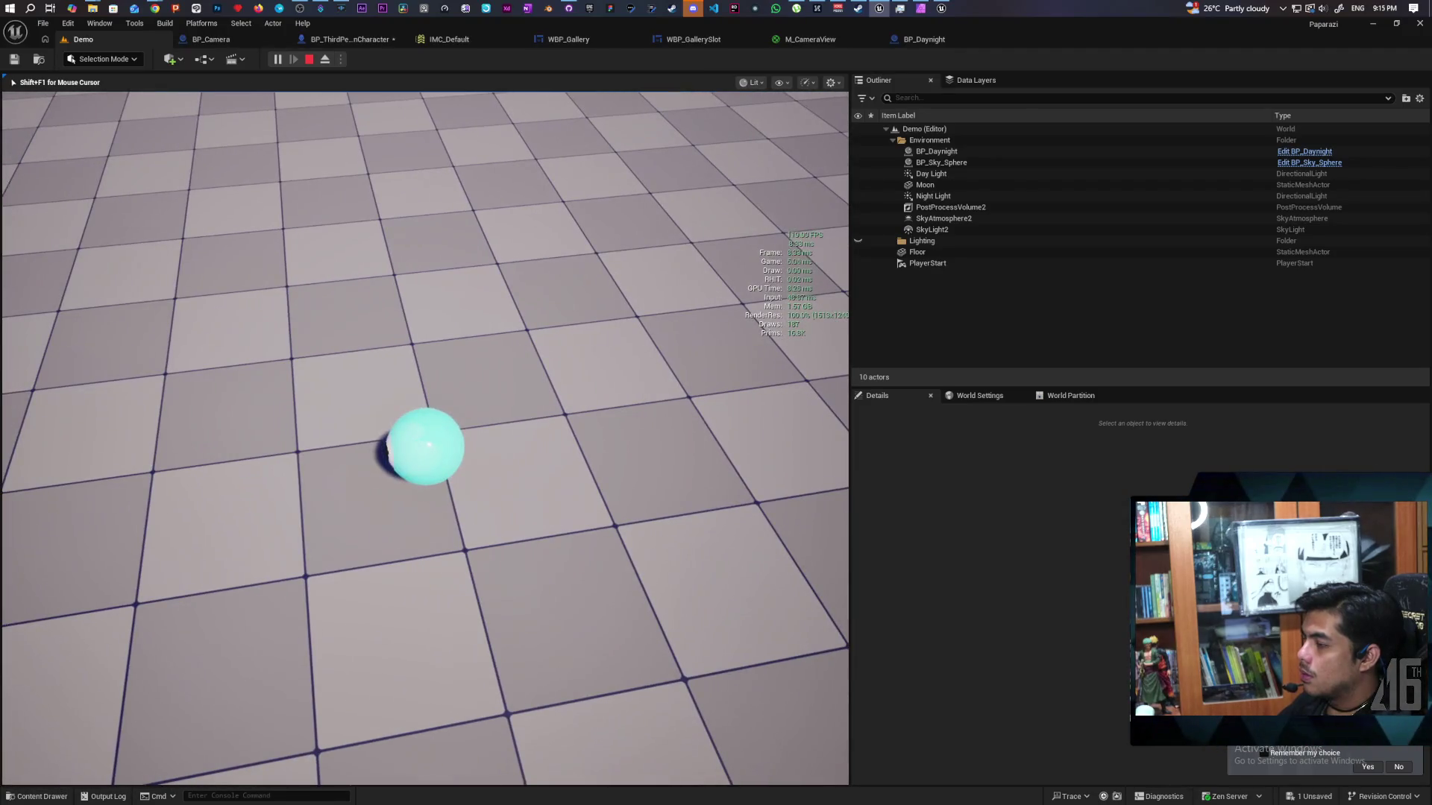
pyautogui.press('Escape')
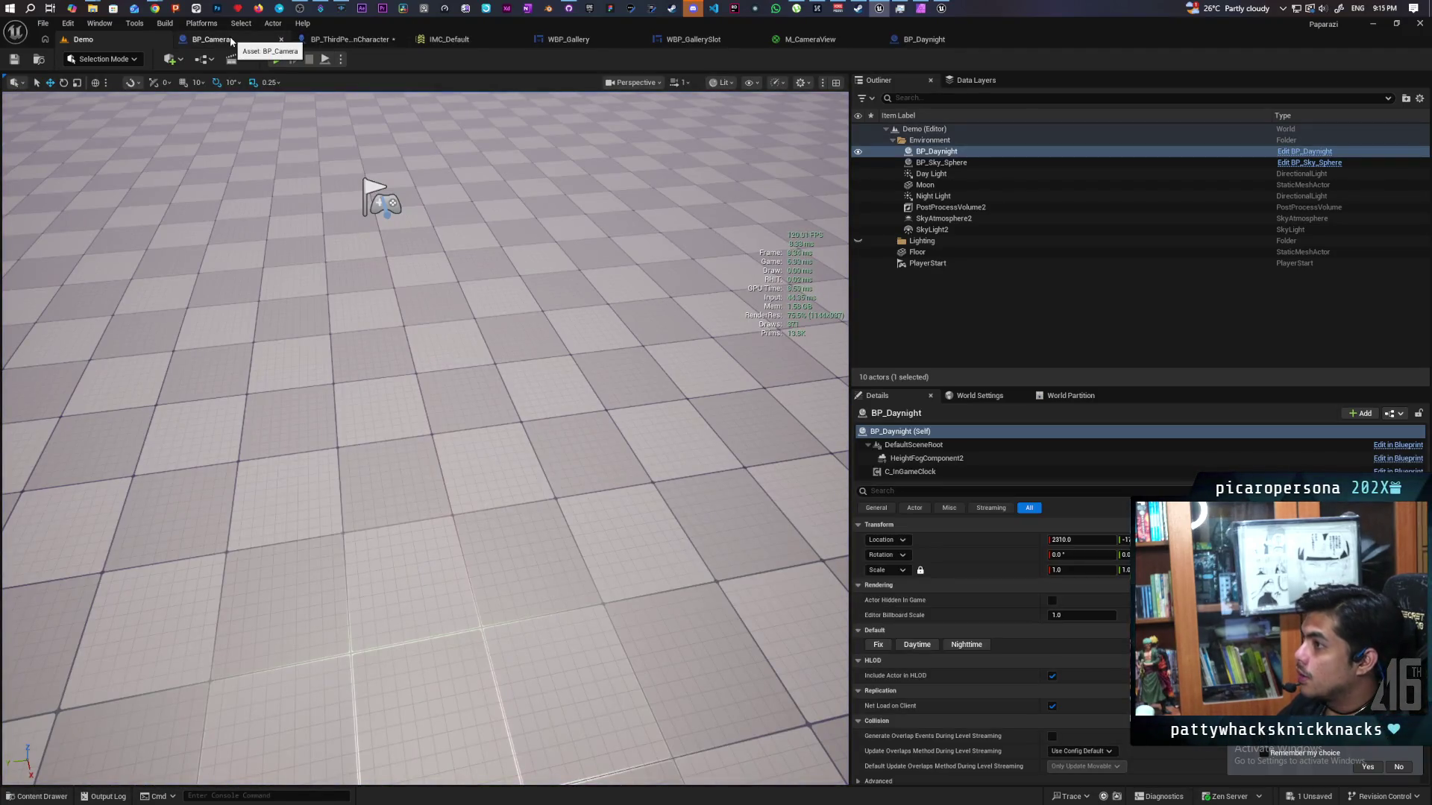
pyautogui.click(364, 39)
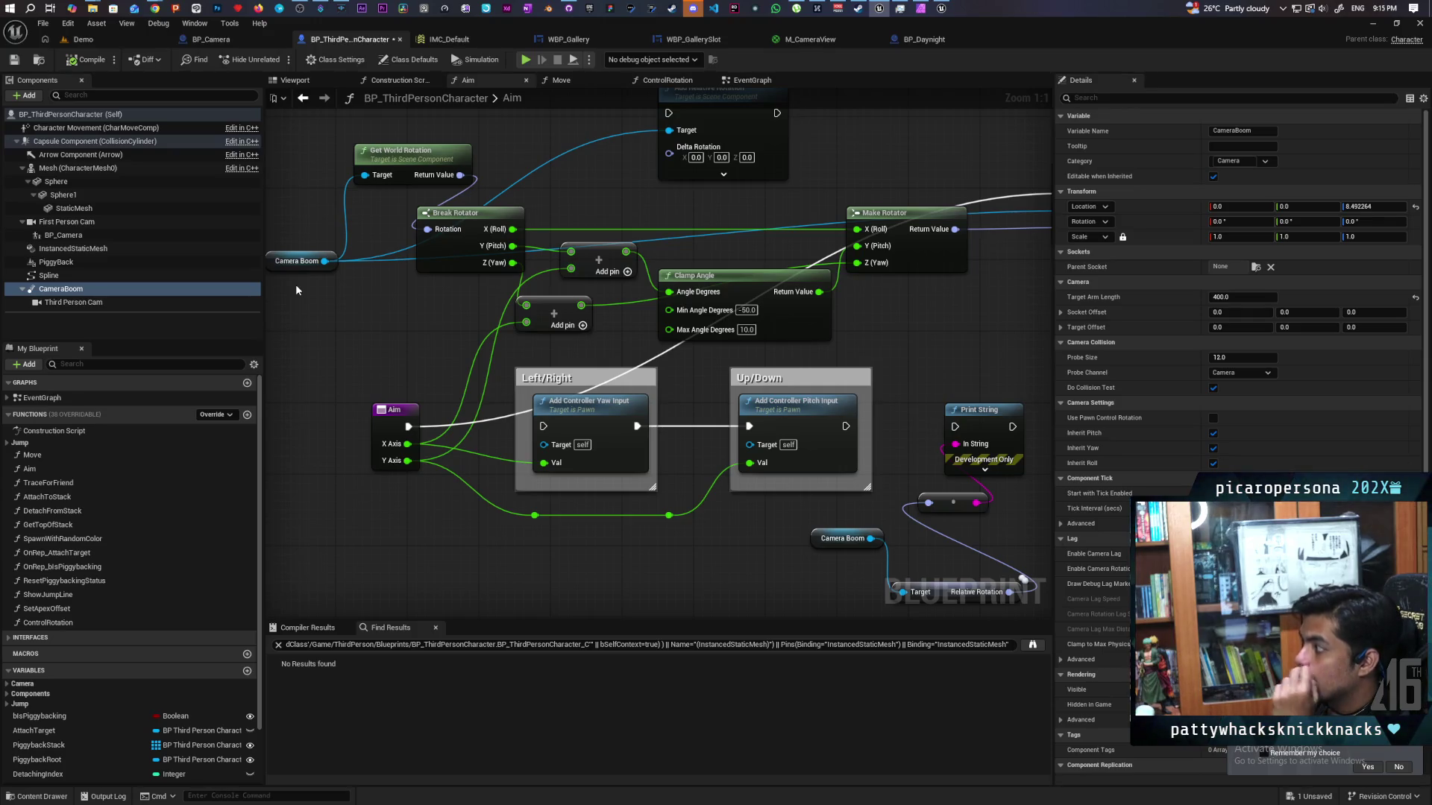
# - Turn off Inherit Yaw on the CameraBoom component
pyautogui.click(73, 292)
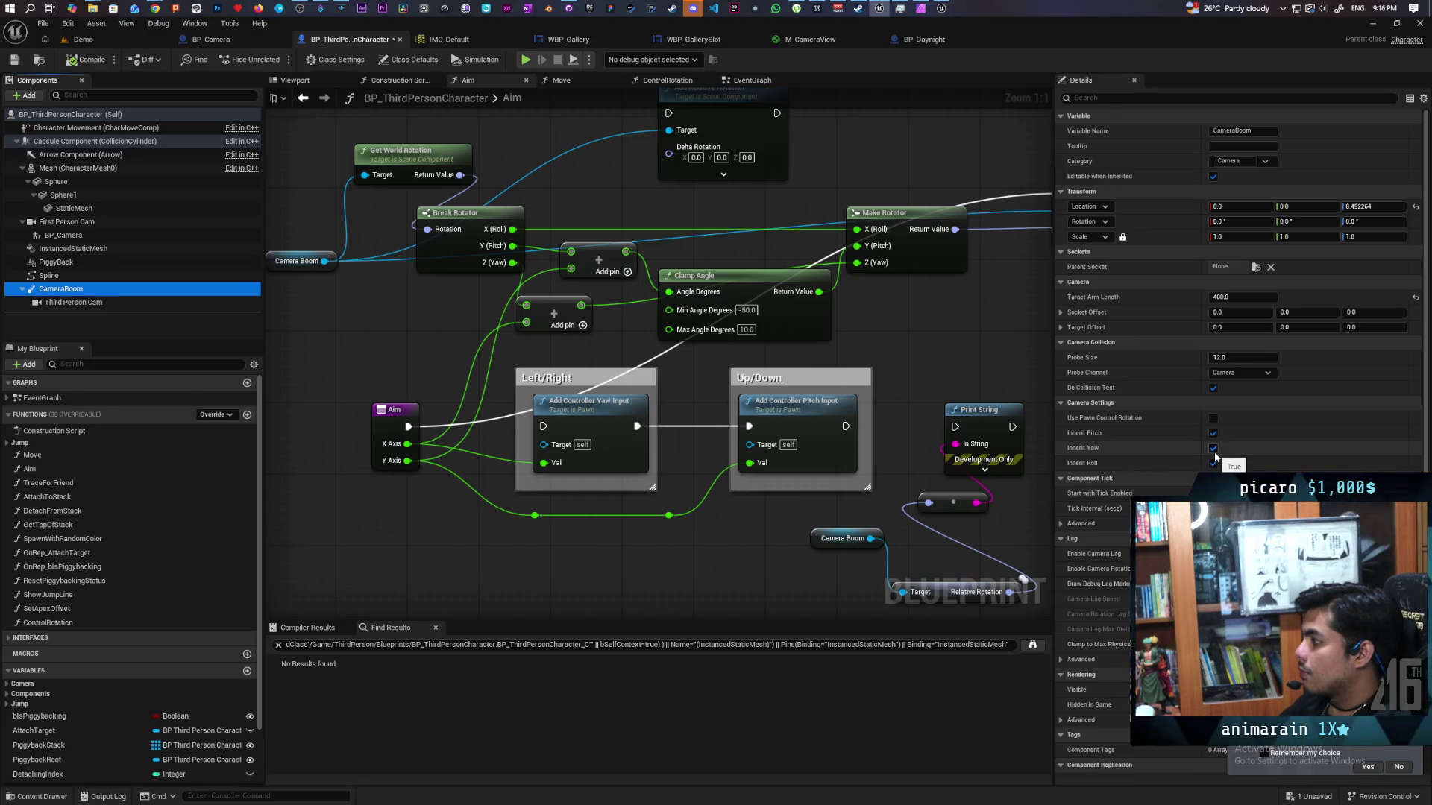
pyautogui.click(1214, 448)
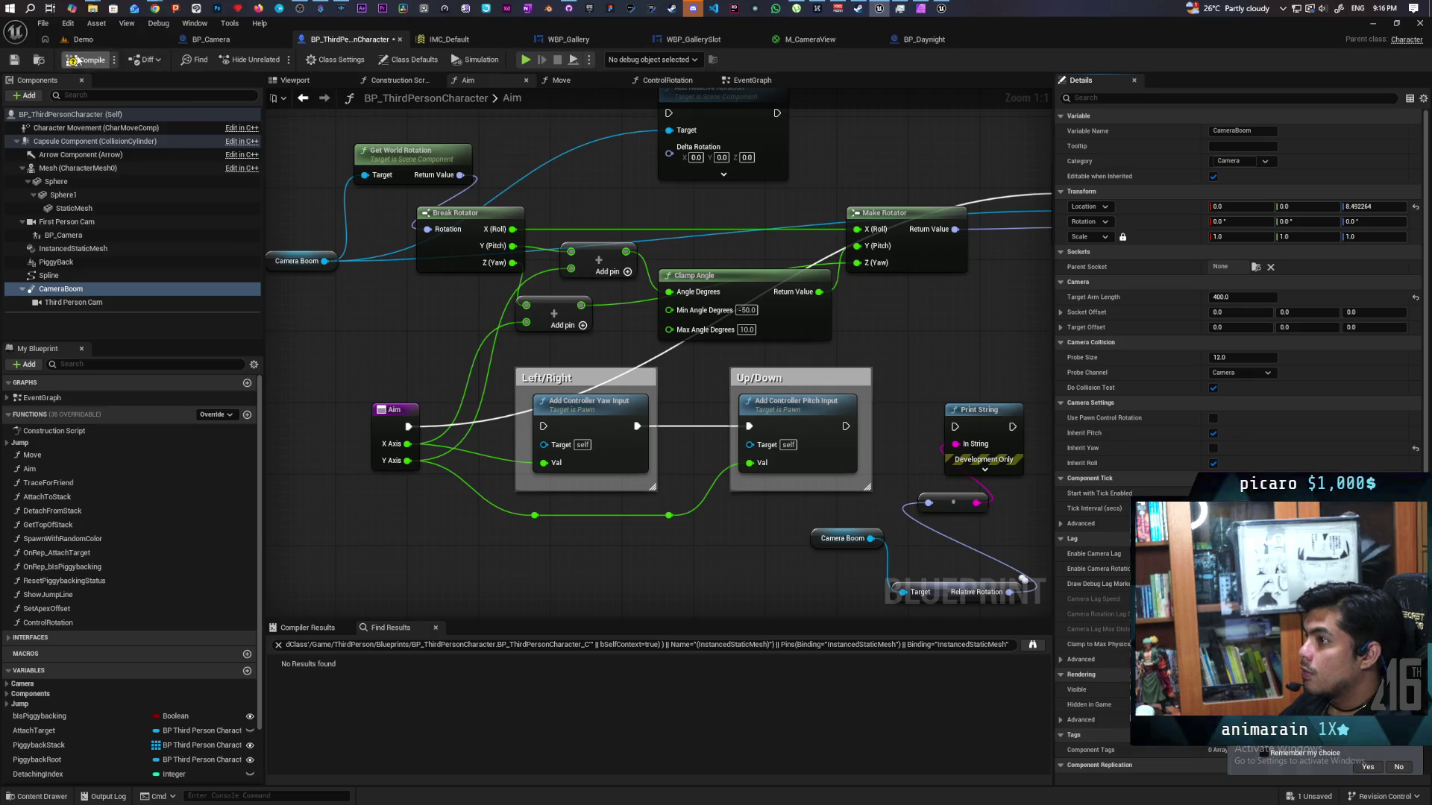
pyautogui.scroll(-6, 845, 192)
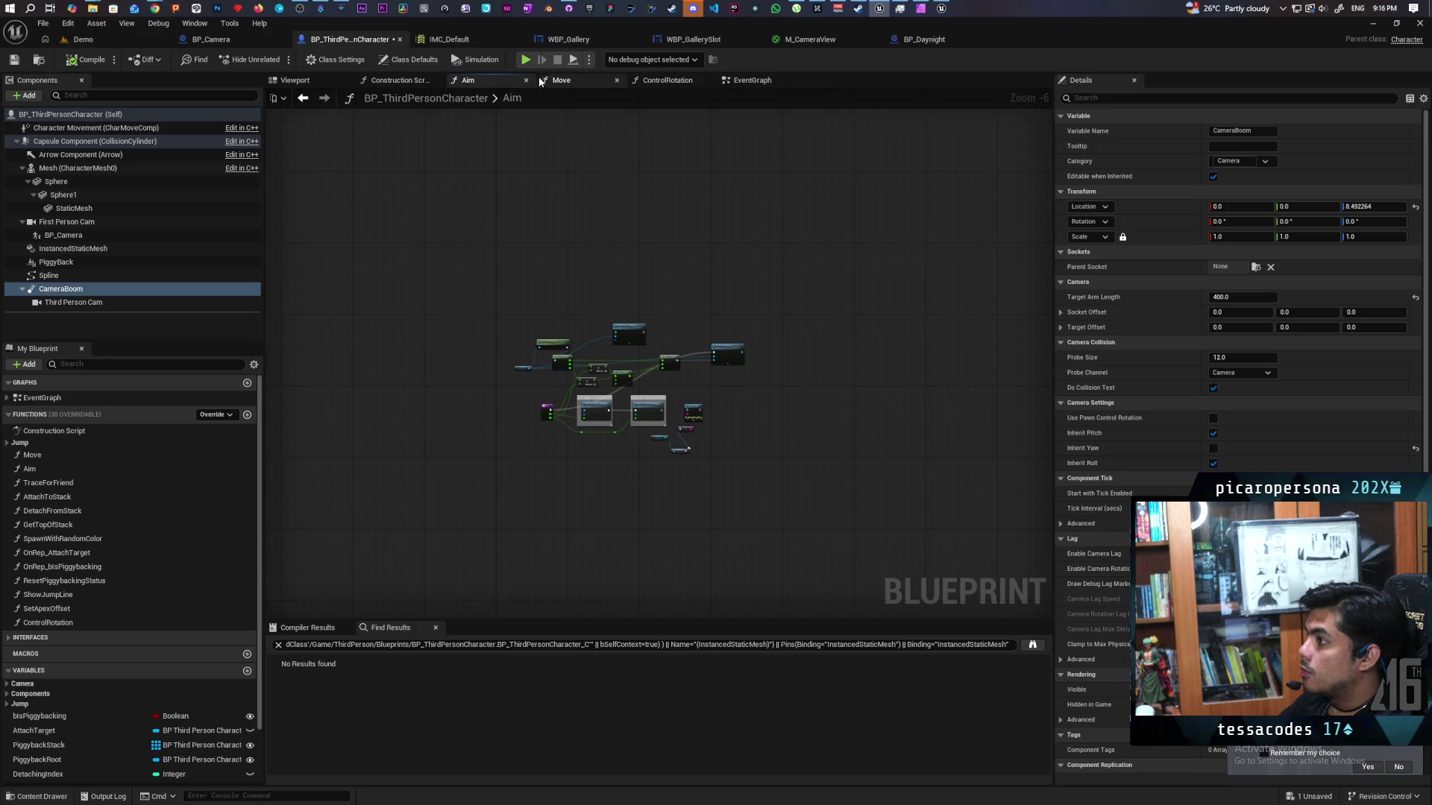
# - Review the camera aiming SET nodes in the EventGraph, then go back to the Demo level
pyautogui.click(765, 84)
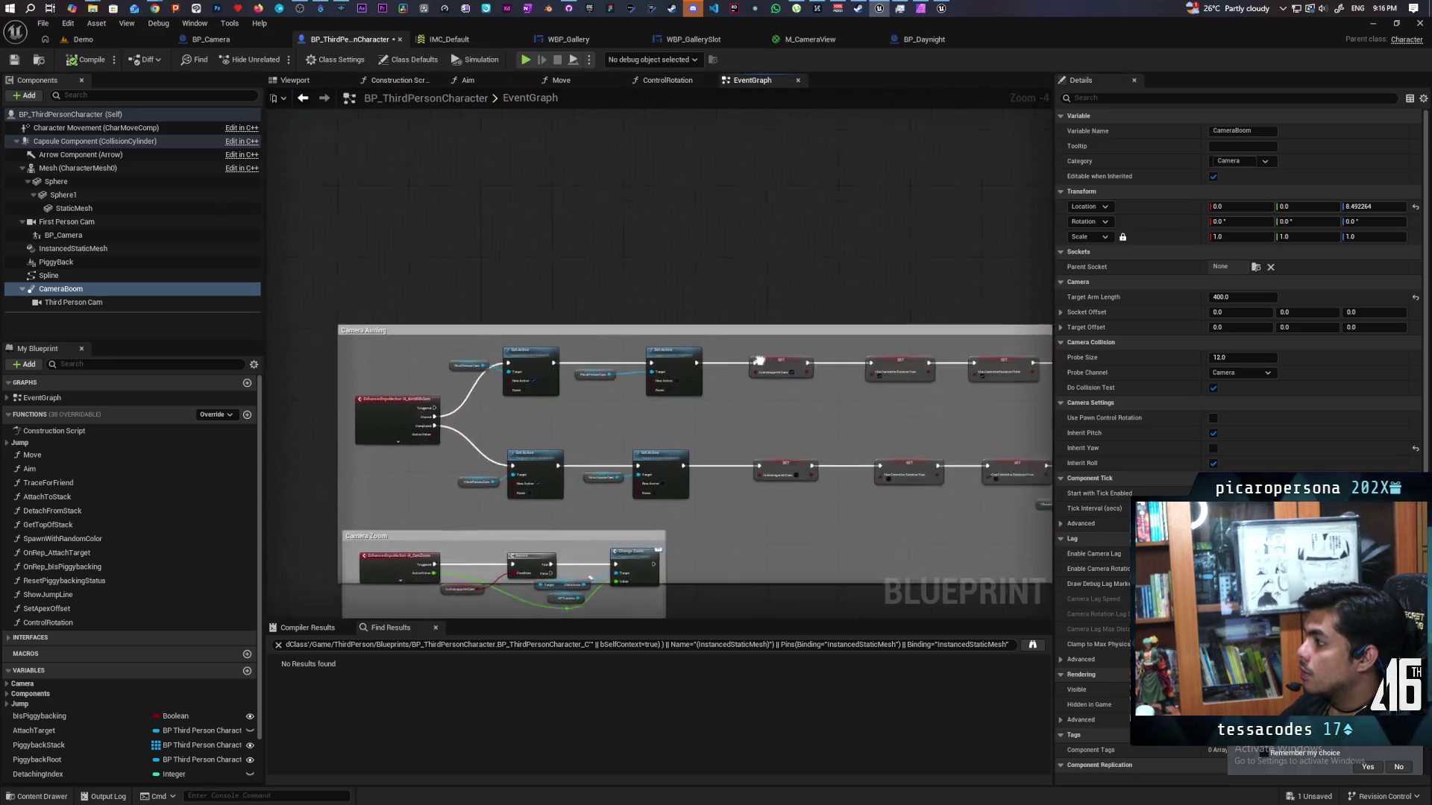
pyautogui.scroll(4, 758, 361)
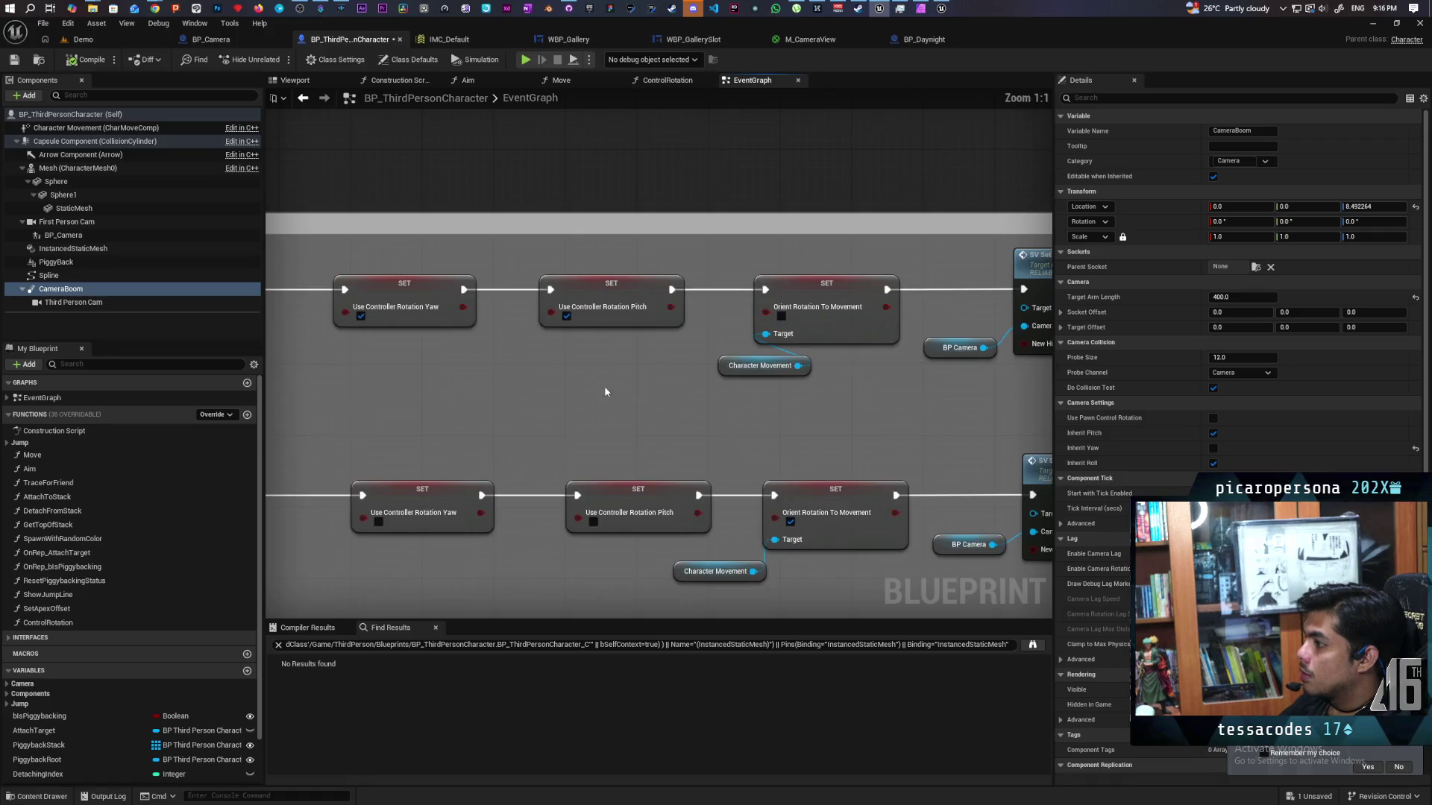
pyautogui.moveTo(748, 362)
pyautogui.mouseDown()
pyautogui.moveTo(789, 358)
pyautogui.moveTo(761, 359)
pyautogui.mouseUp()
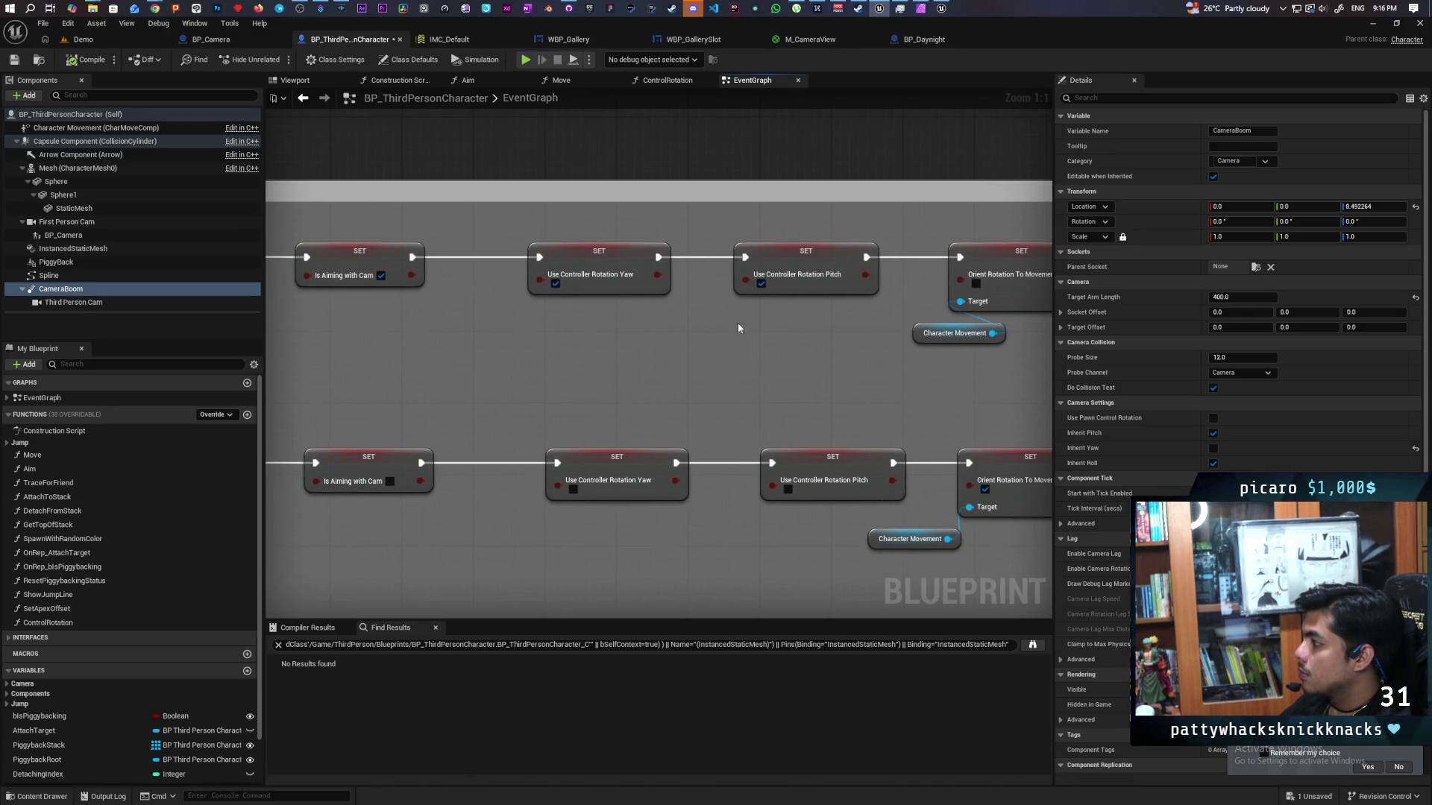
pyautogui.click(161, 42)
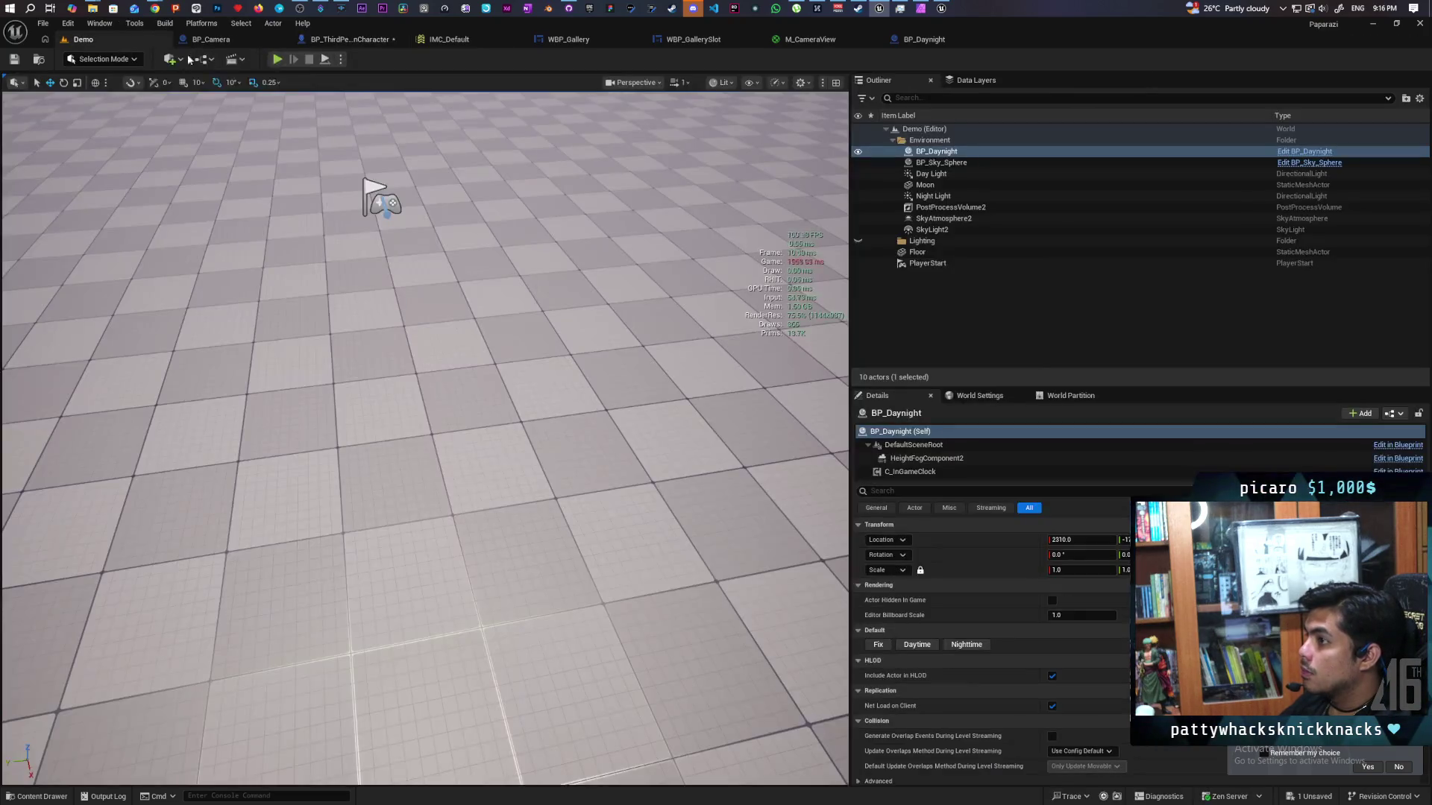
# - Play-test with Alt+P, then open the Move function graph from the character's EventGraph
pyautogui.hotkey('alt', 'p')
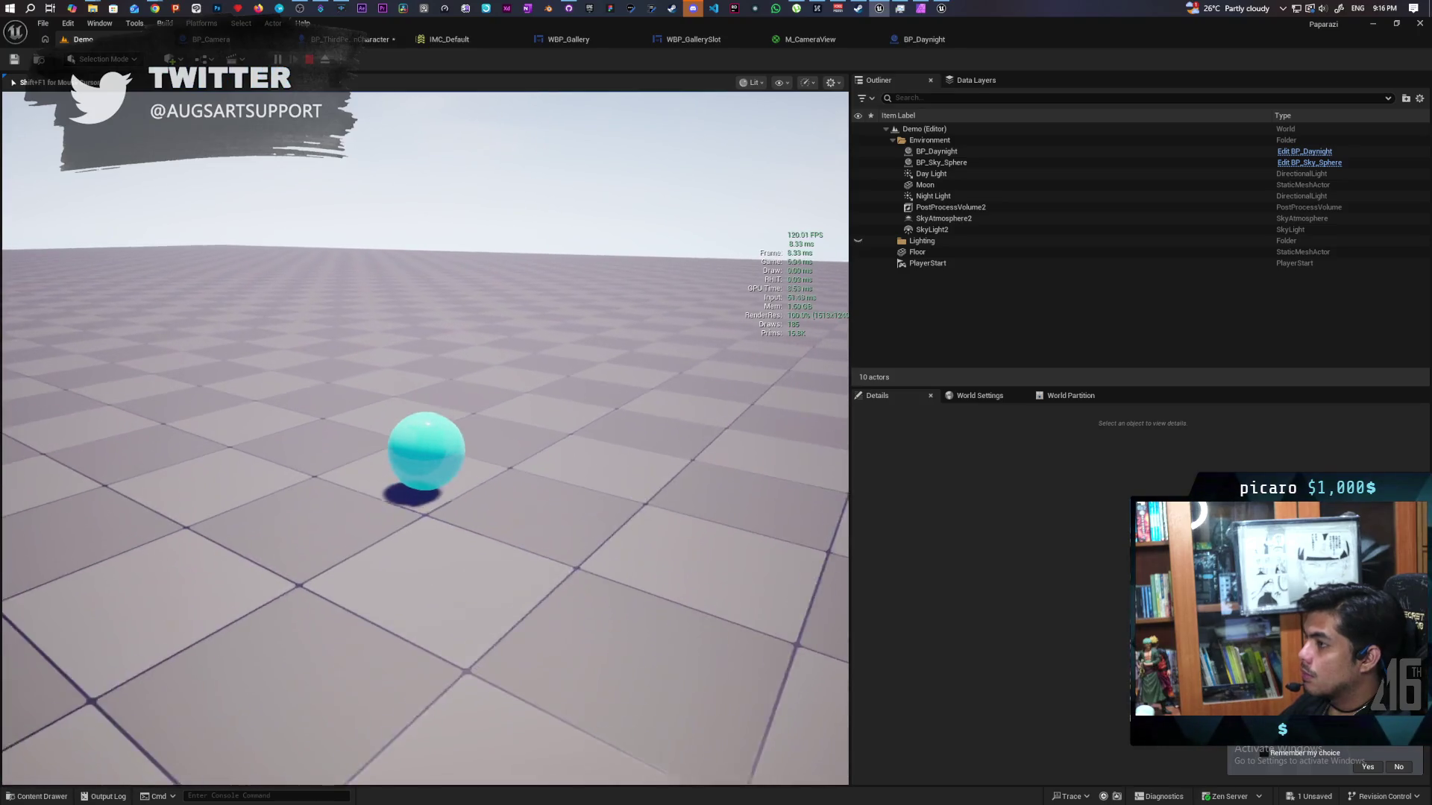
pyautogui.press('Escape')
pyautogui.click(350, 39)
pyautogui.scroll(-7, 587, 338)
pyautogui.scroll(5, 532, 312)
pyautogui.moveTo(675, 474); pyautogui.dragTo(504, 466)
pyautogui.doubleClick(414, 377)
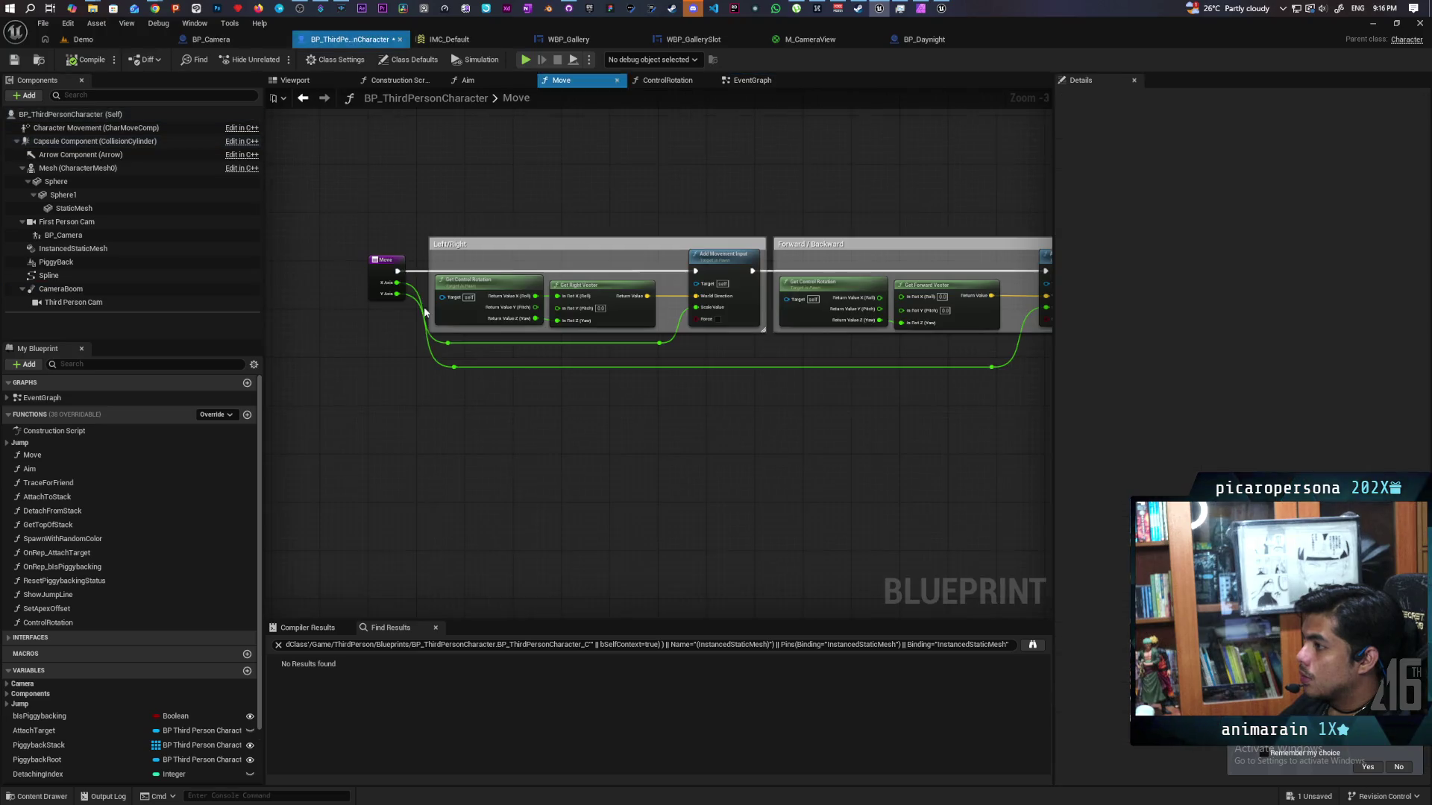
# - Centre the Move graph's nodes, then switch to the other project's editor
pyautogui.moveTo(559, 380)
pyautogui.mouseDown()
pyautogui.moveTo(472, 390)
pyautogui.moveTo(595, 425)
pyautogui.moveTo(585, 416)
pyautogui.mouseUp()
pyautogui.scroll(1, 474, 393)
pyautogui.scroll(-1, 474, 393)
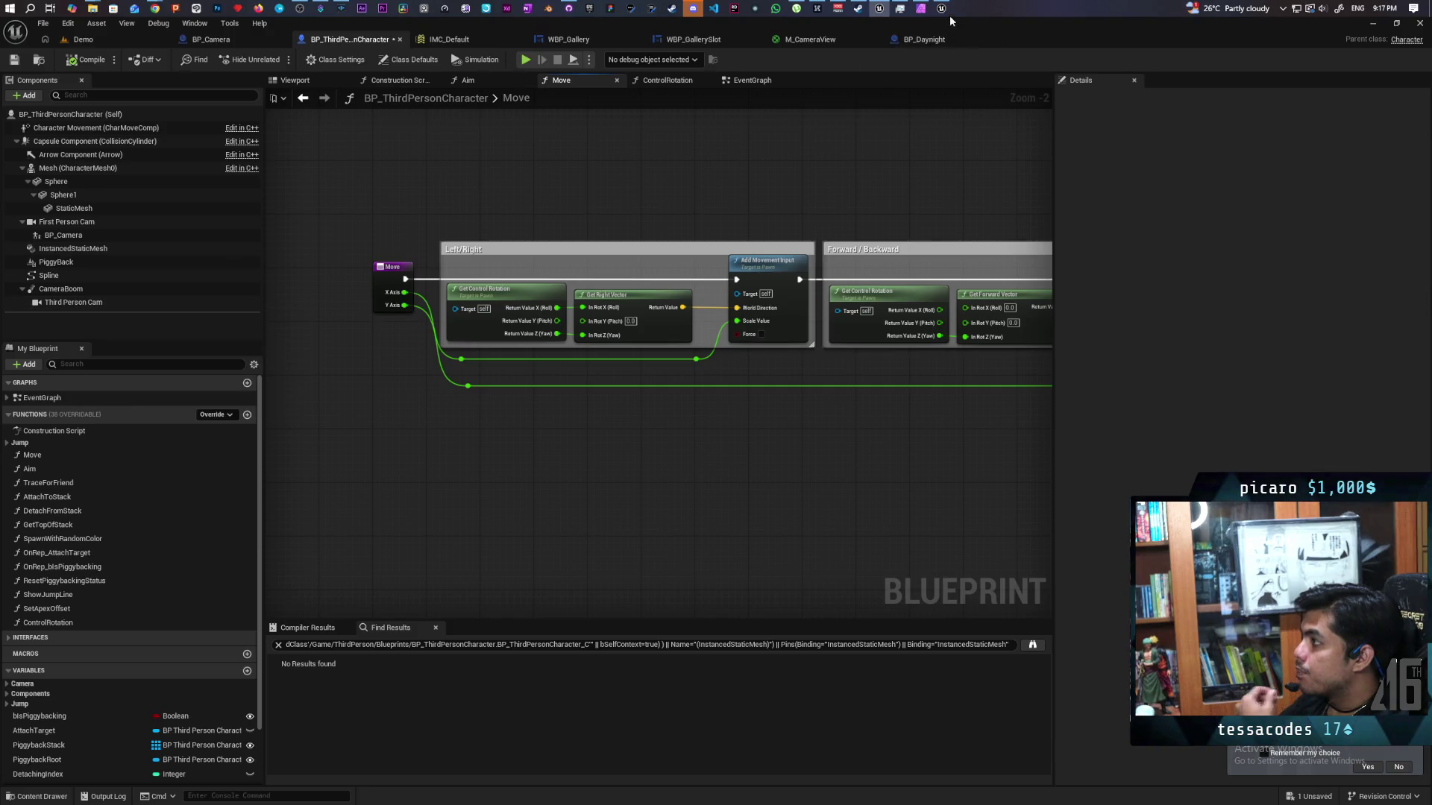
pyautogui.moveTo(942, 9)
pyautogui.click(929, 67)
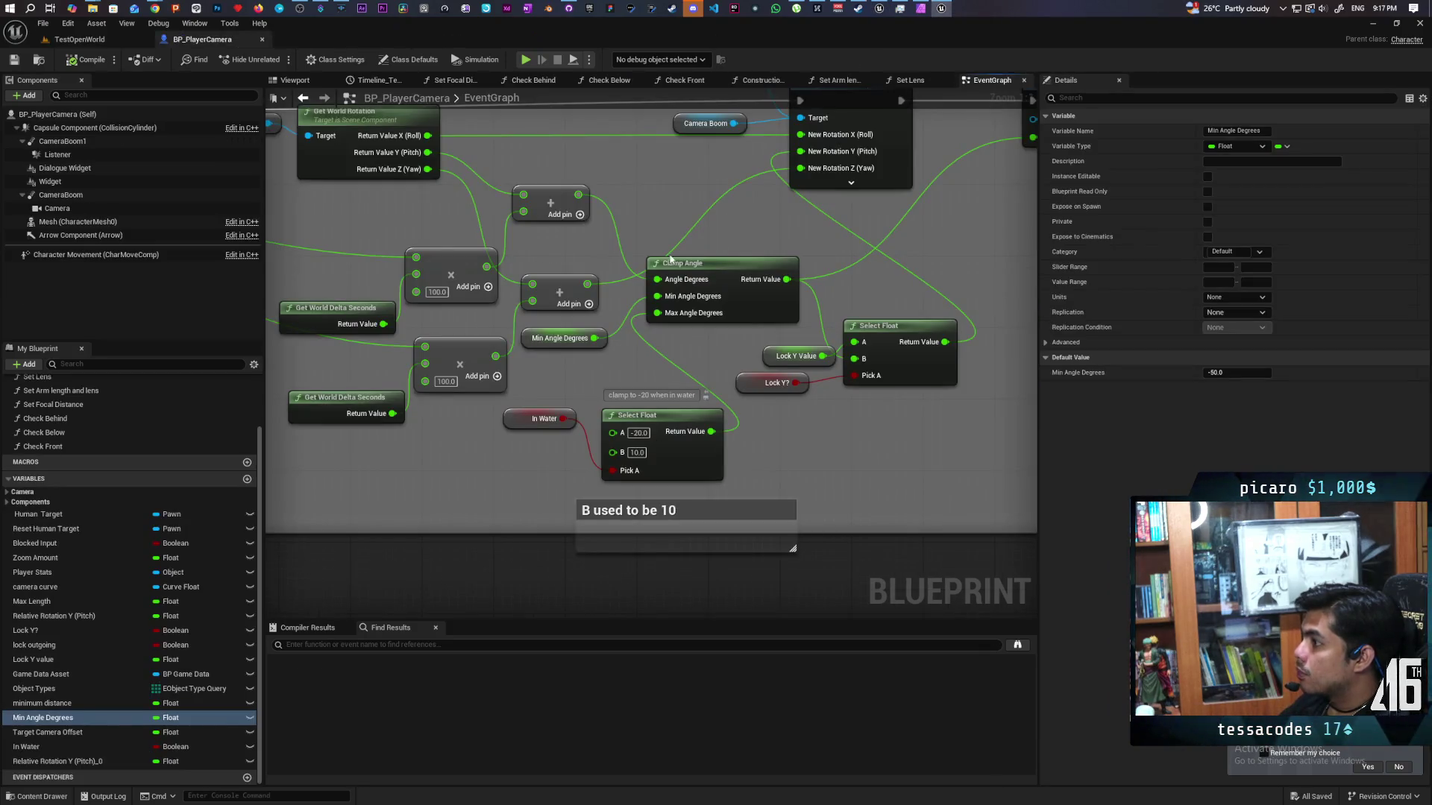
# - Open BP_AO's Movement graph from Characters and enter its Get X Vector_2 collapsed graph
pyautogui.scroll(1, 646, 297)
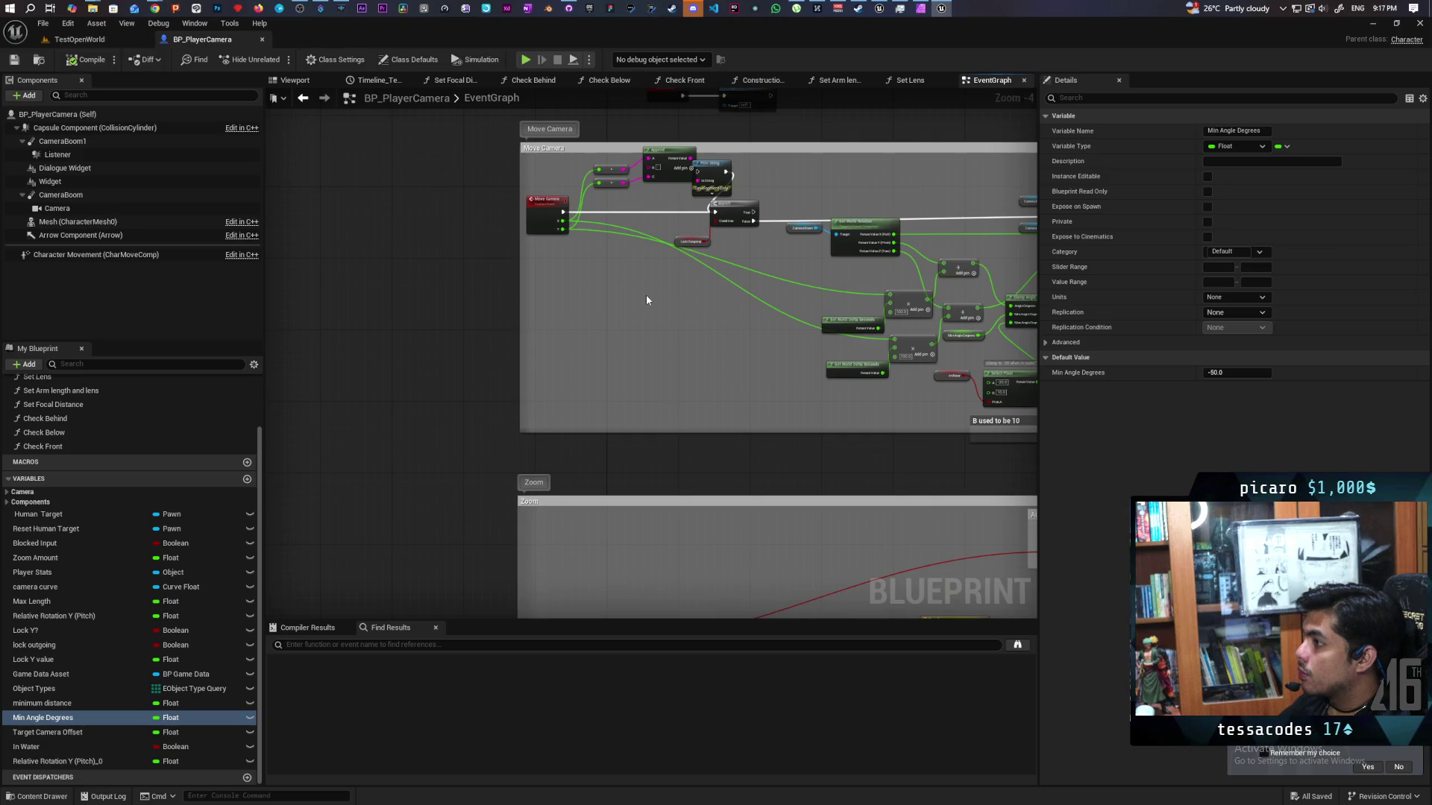
pyautogui.click(37, 797)
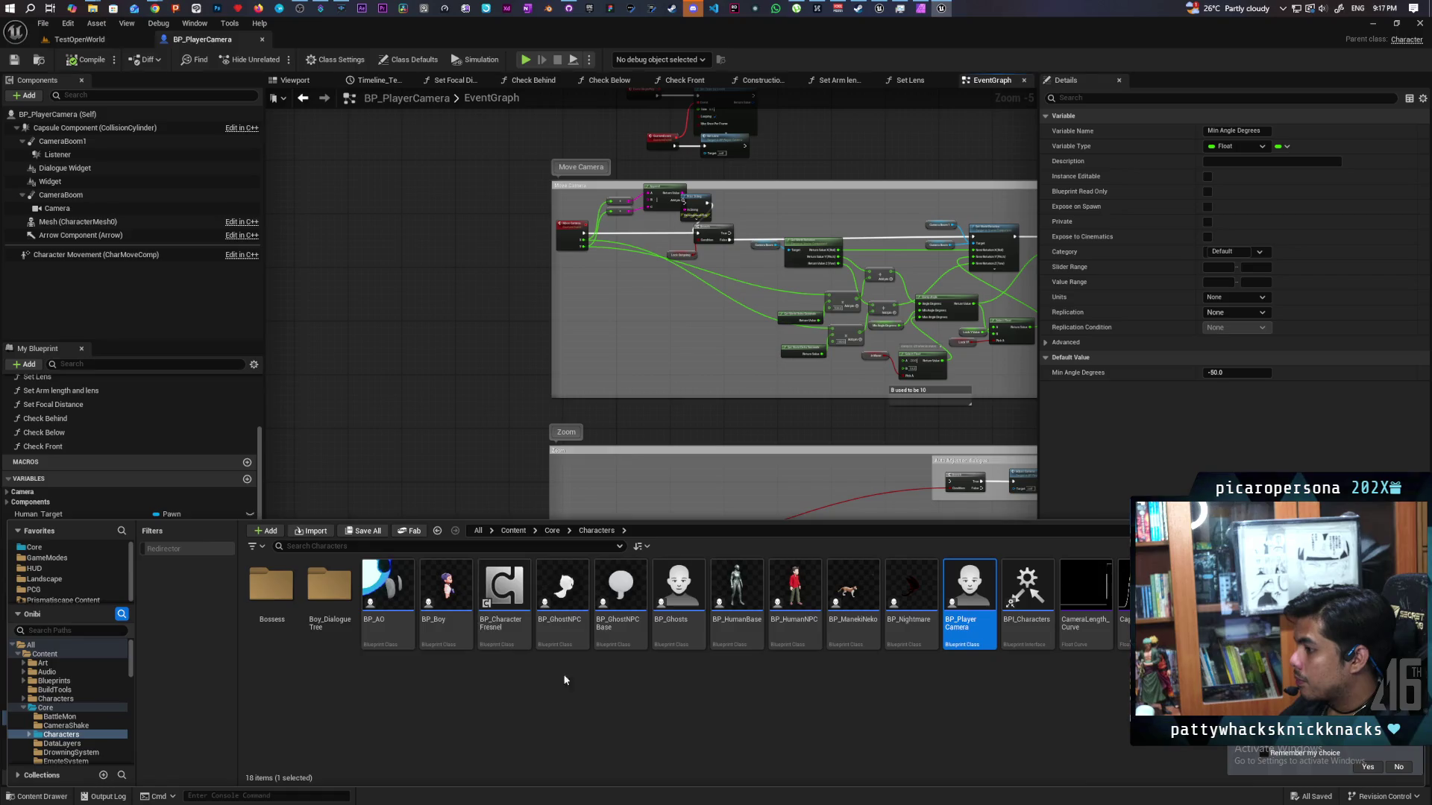
pyautogui.click(386, 582)
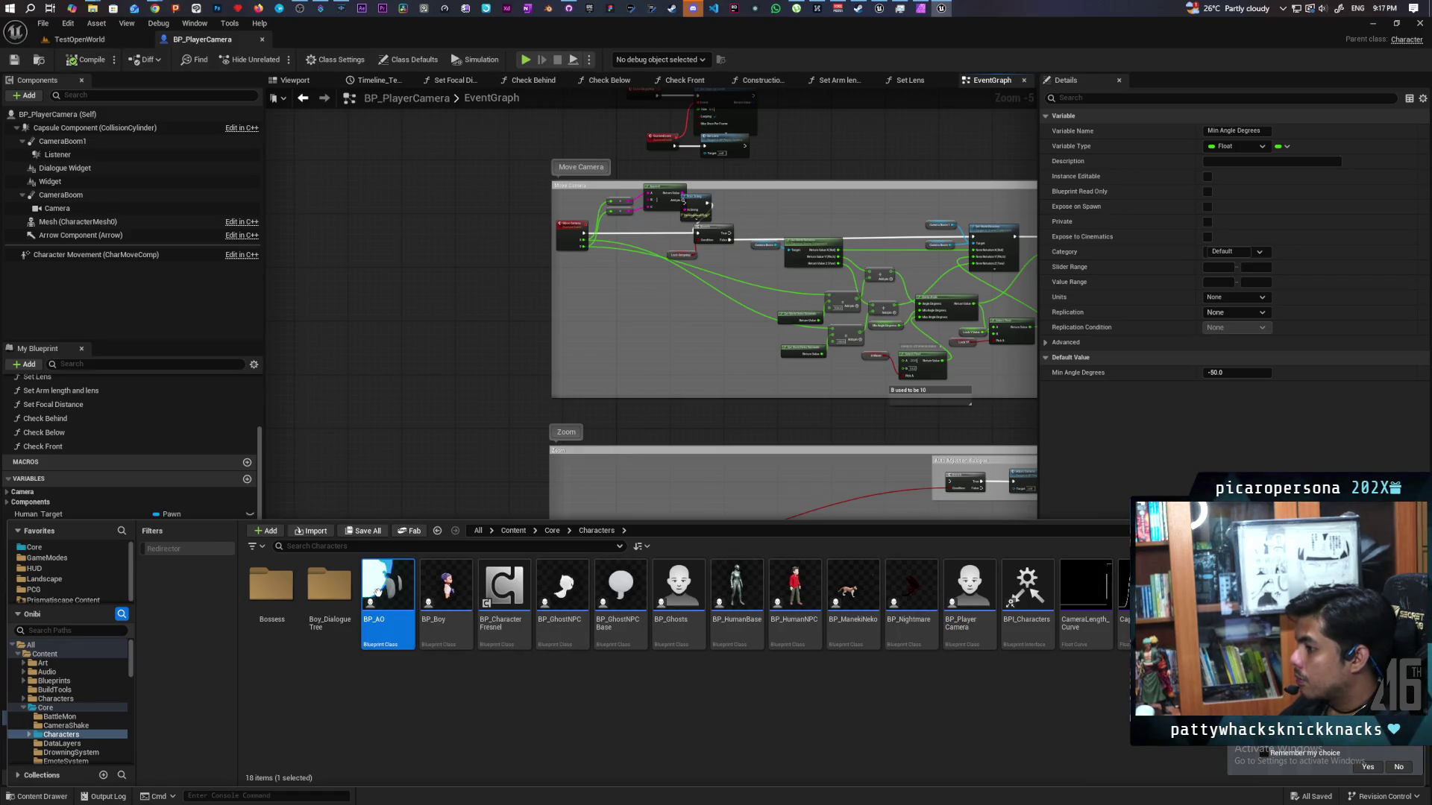
pyautogui.scroll(-8, 572, 275)
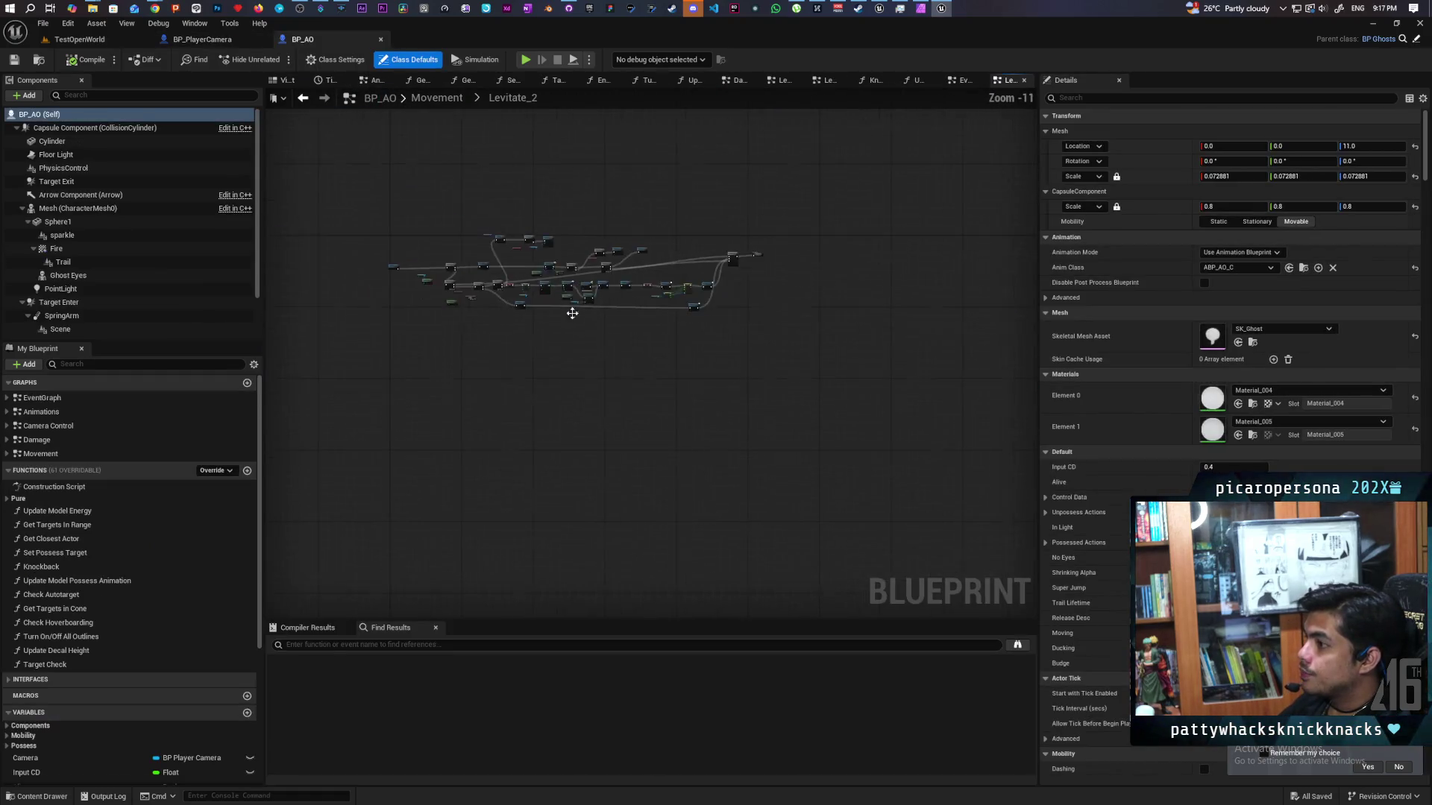
pyautogui.doubleClick(66, 454)
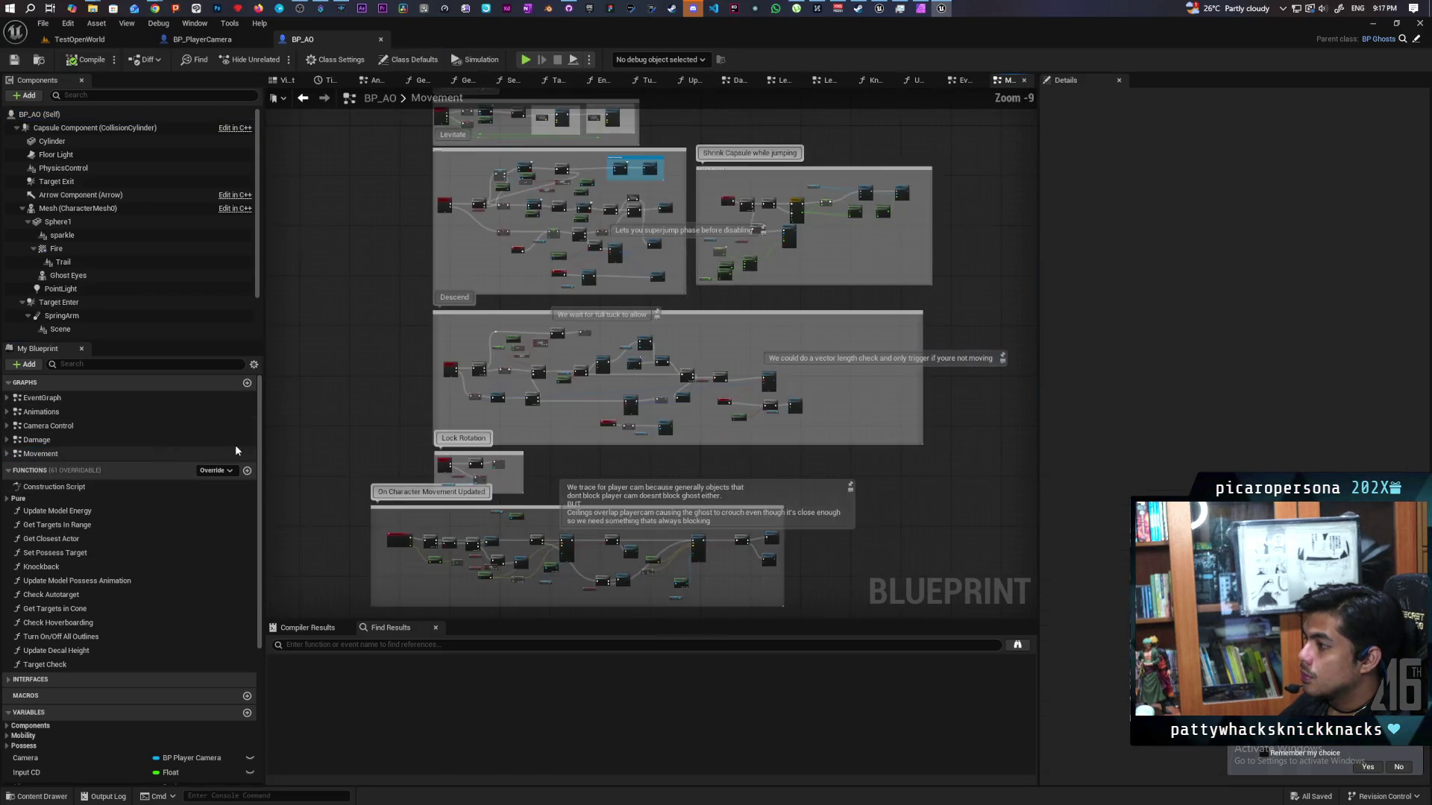
pyautogui.moveTo(431, 299); pyautogui.dragTo(424, 357)
pyautogui.scroll(9, 446, 341)
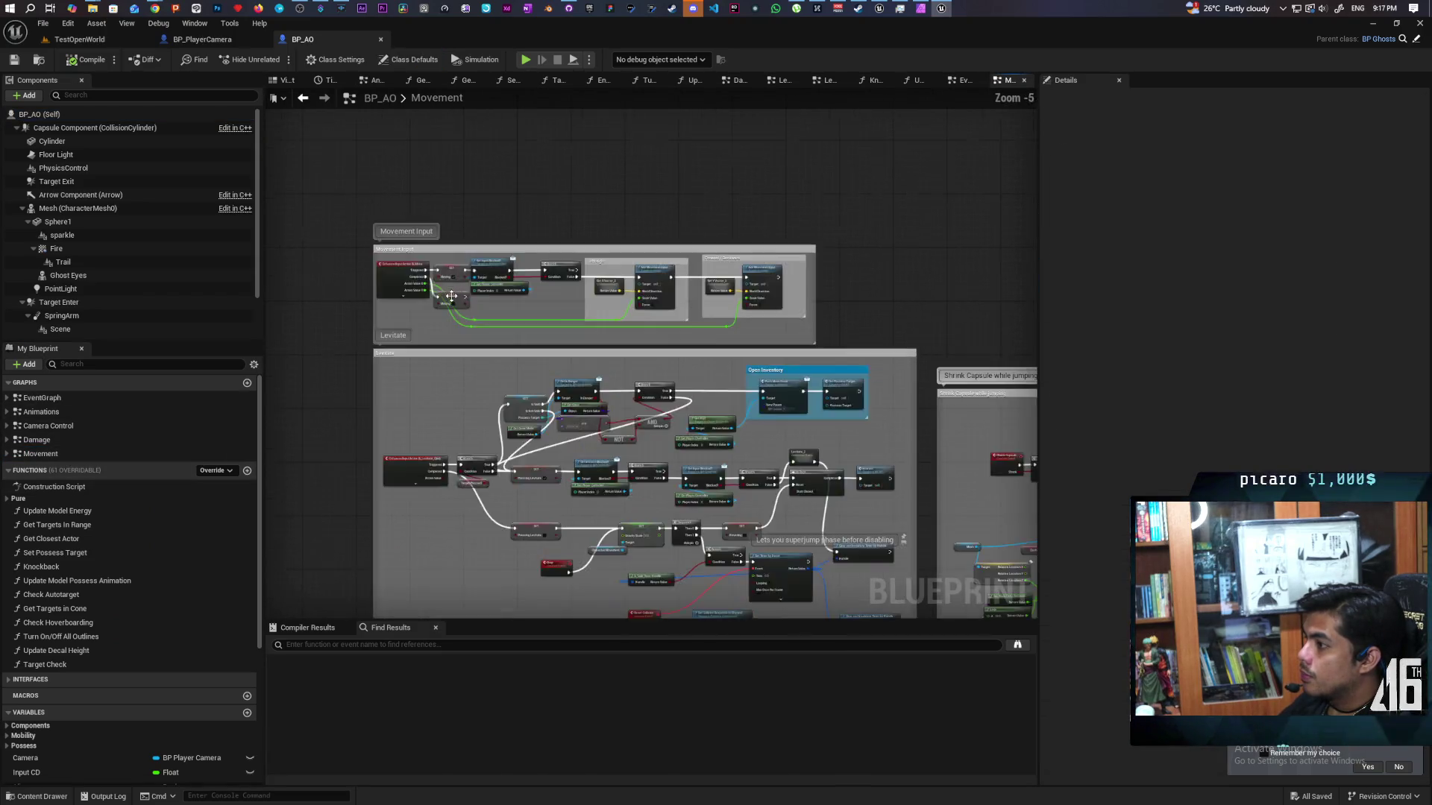
pyautogui.moveTo(662, 372); pyautogui.dragTo(386, 357)
pyautogui.doubleClick(539, 306)
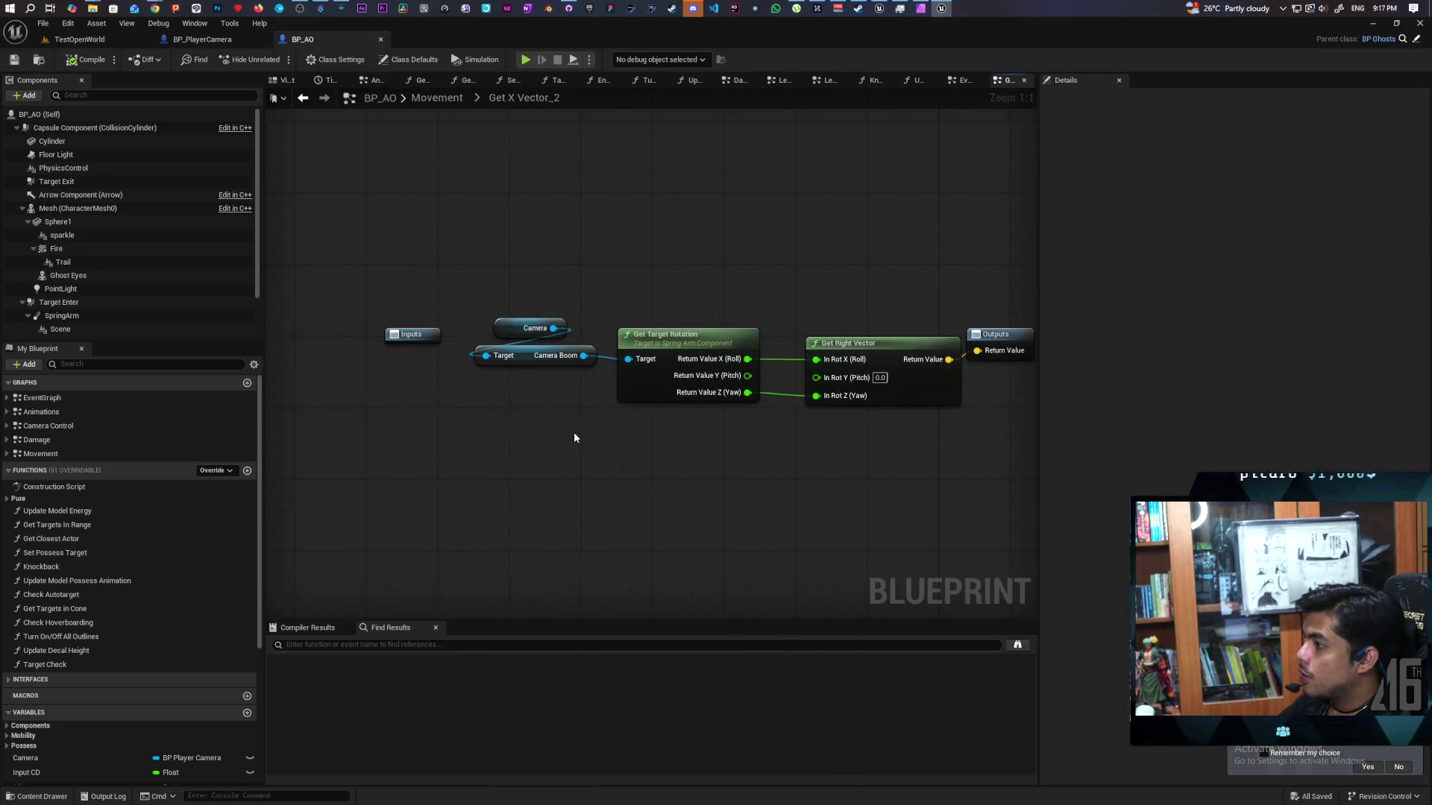
# - Select the Camera Boom, Get Target Rotation and Get Right Vector nodes, then return to Paparazi
pyautogui.moveTo(539, 274); pyautogui.dragTo(714, 435)
pyautogui.moveTo(776, 472); pyautogui.dragTo(697, 467)
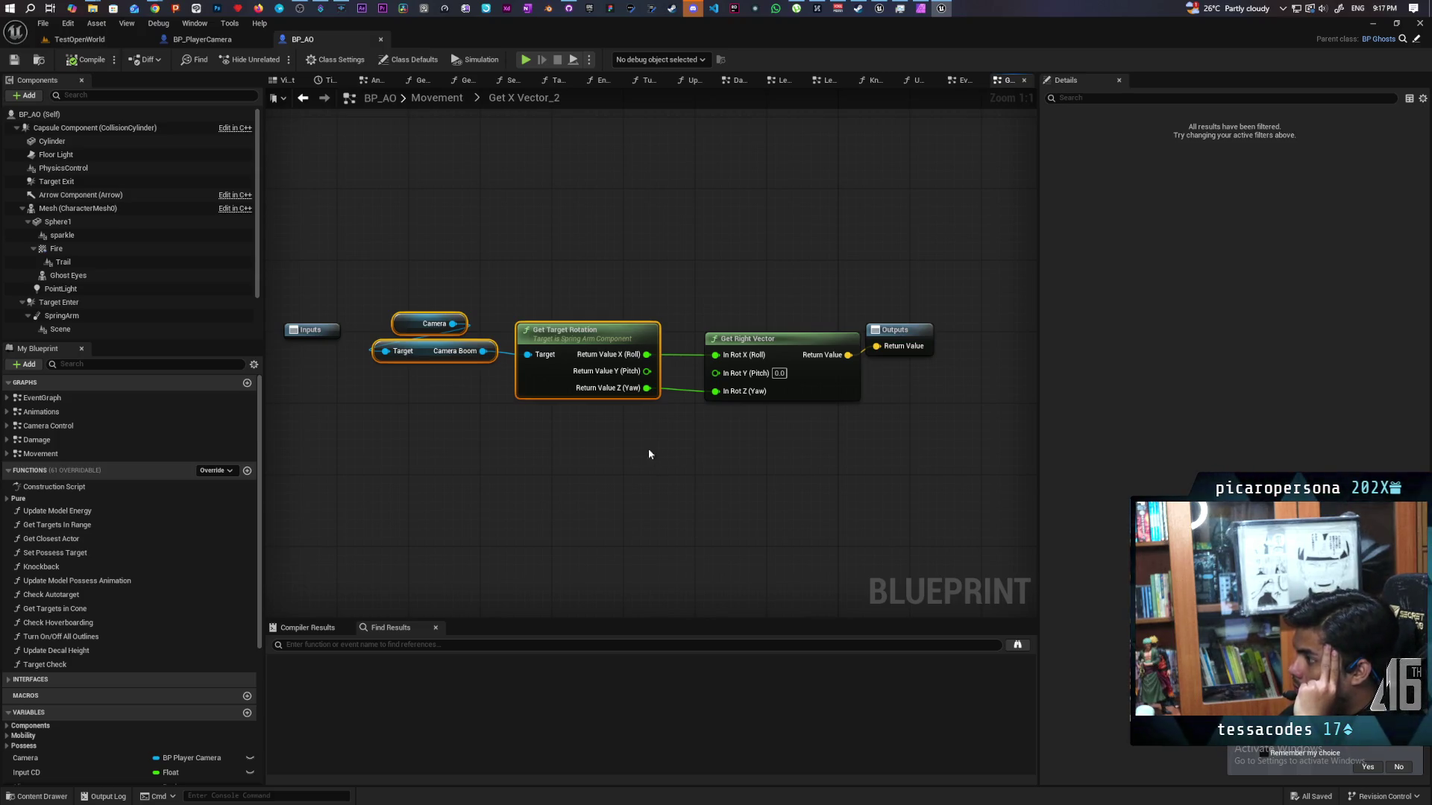
pyautogui.moveTo(423, 267); pyautogui.dragTo(759, 499)
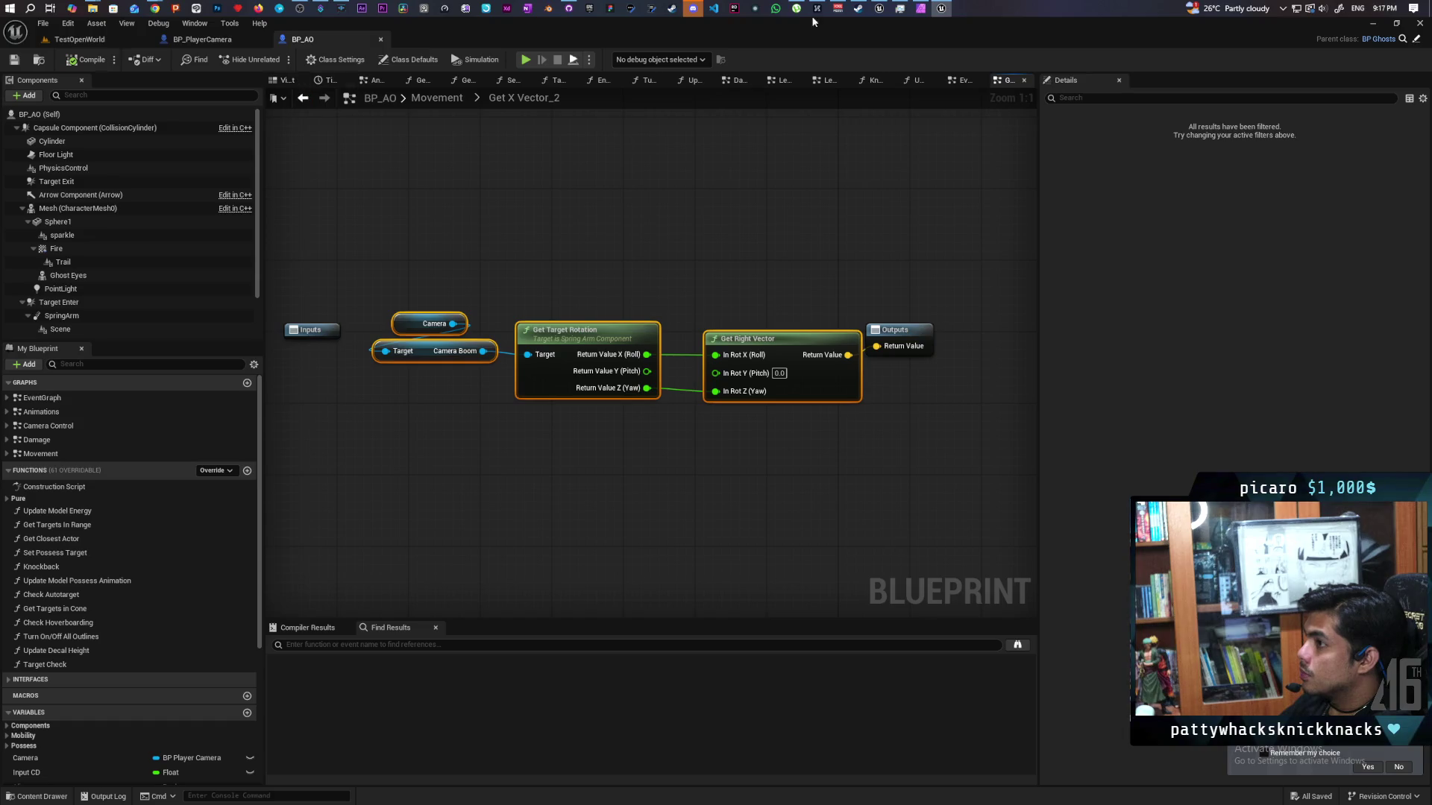
pyautogui.moveTo(871, 12)
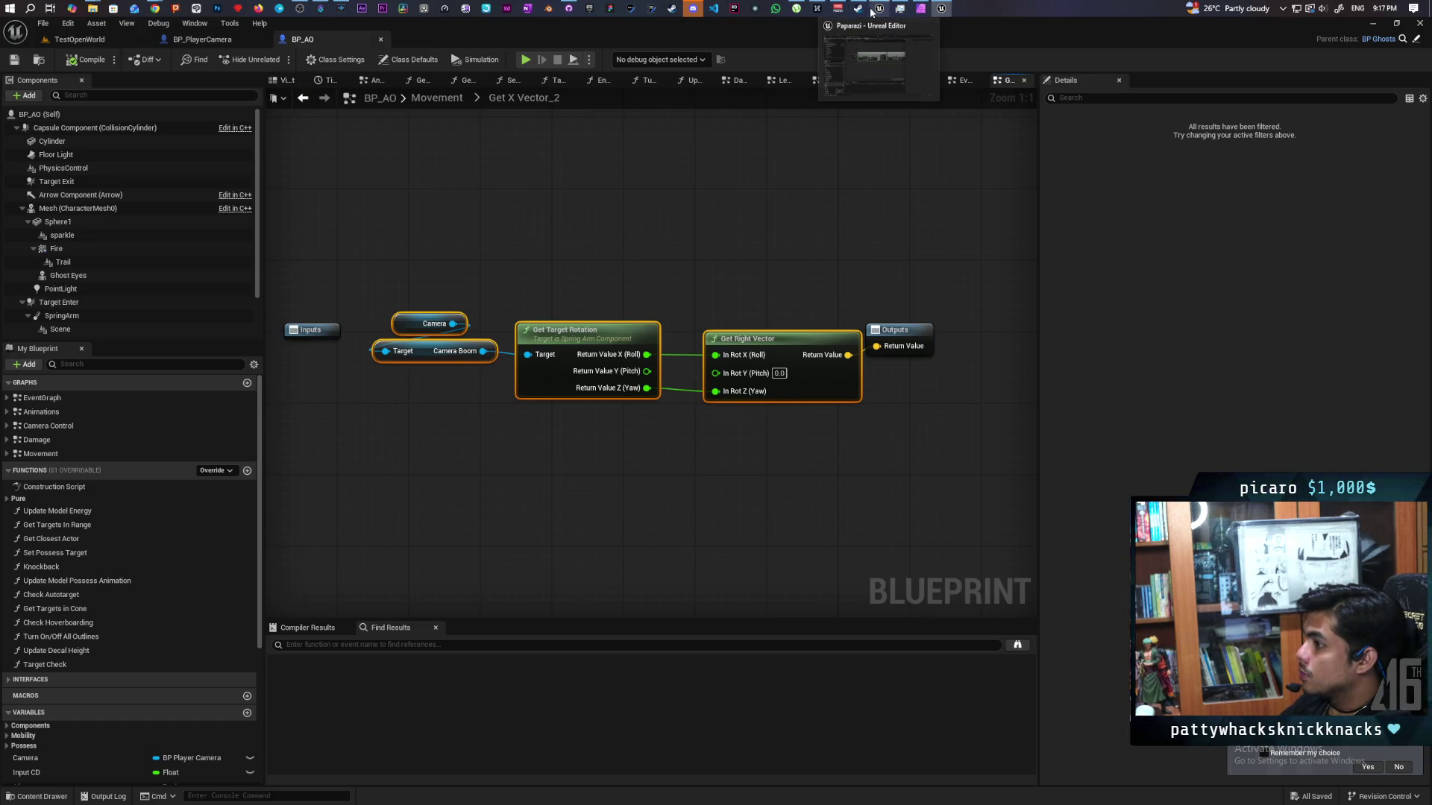
pyautogui.click(868, 57)
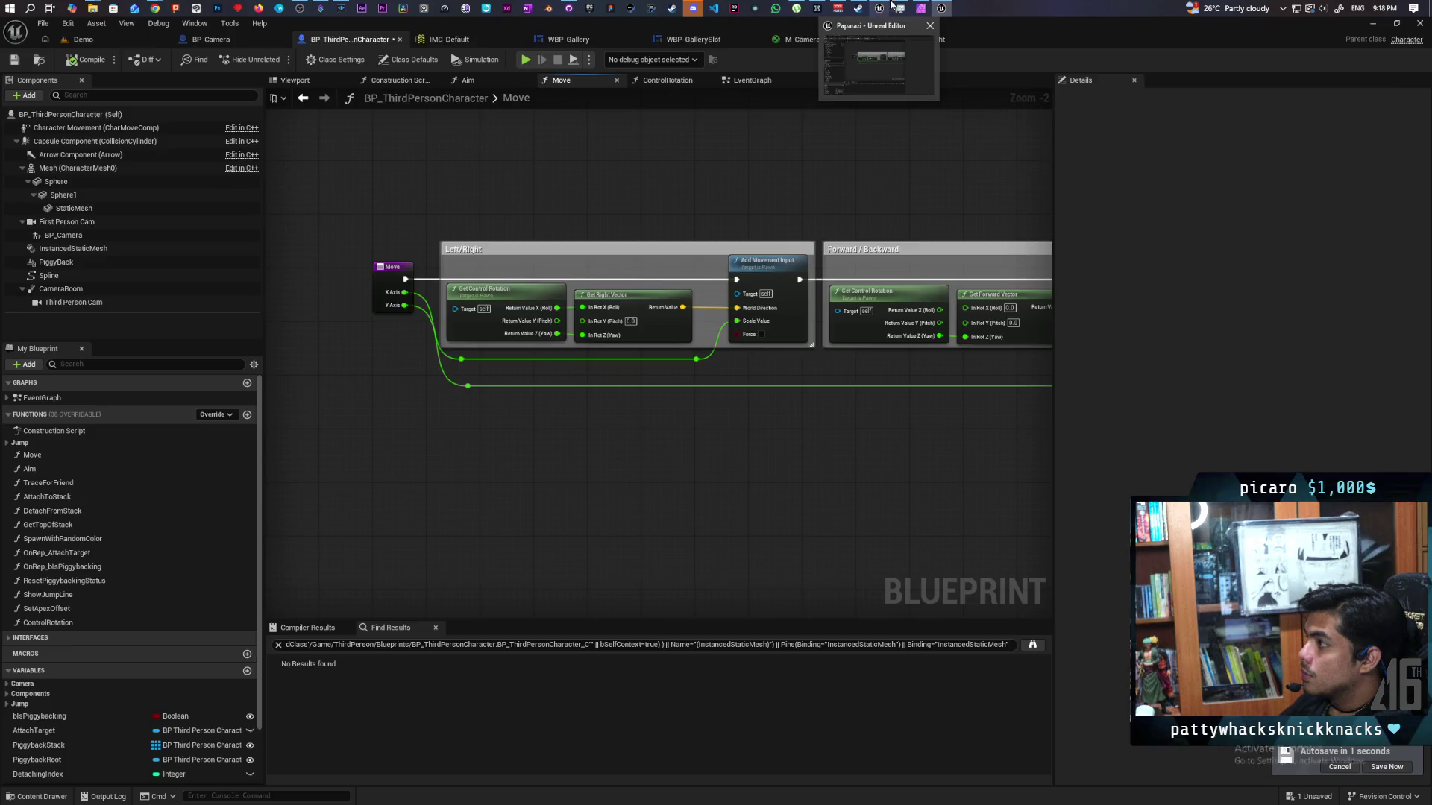
# - Paste BP_AO's rotation nodes into Move and feed Get Right Vector into World Direction
pyautogui.moveTo(641, 219)
pyautogui.mouseDown()
pyautogui.moveTo(602, 284)
pyautogui.moveTo(759, 446)
pyautogui.moveTo(790, 370)
pyautogui.mouseUp()
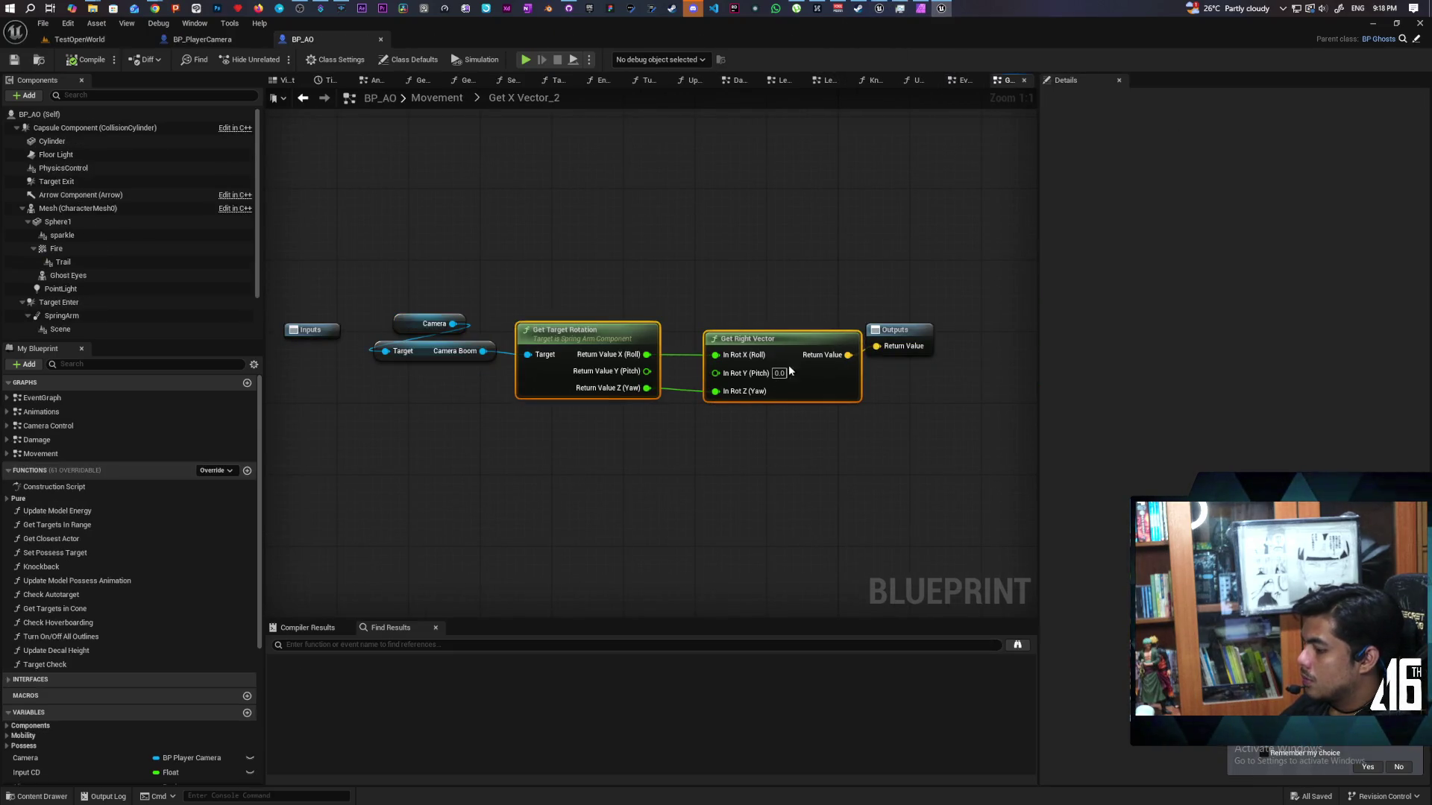
pyautogui.click(880, 8)
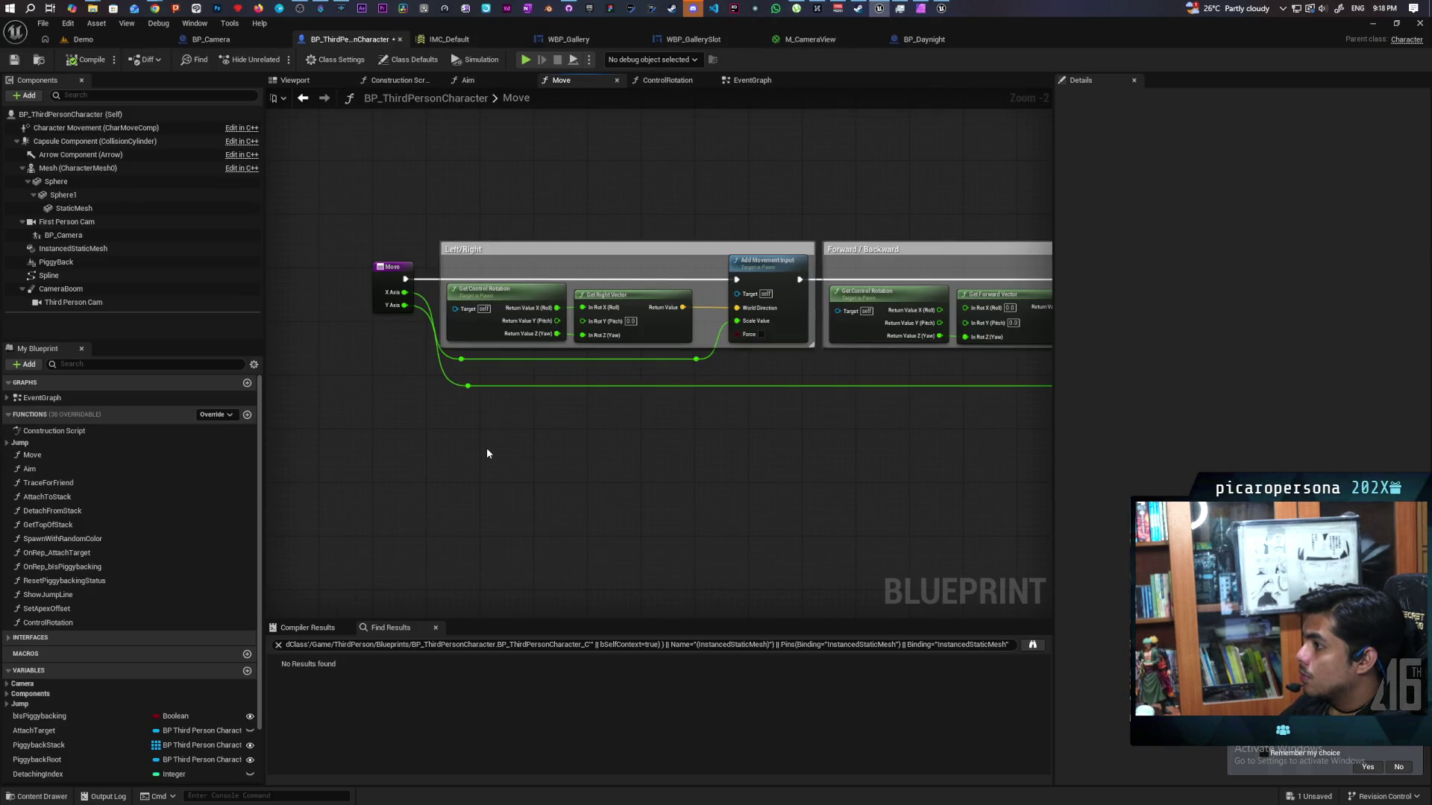
pyautogui.hotkey('ctrl', 'v')
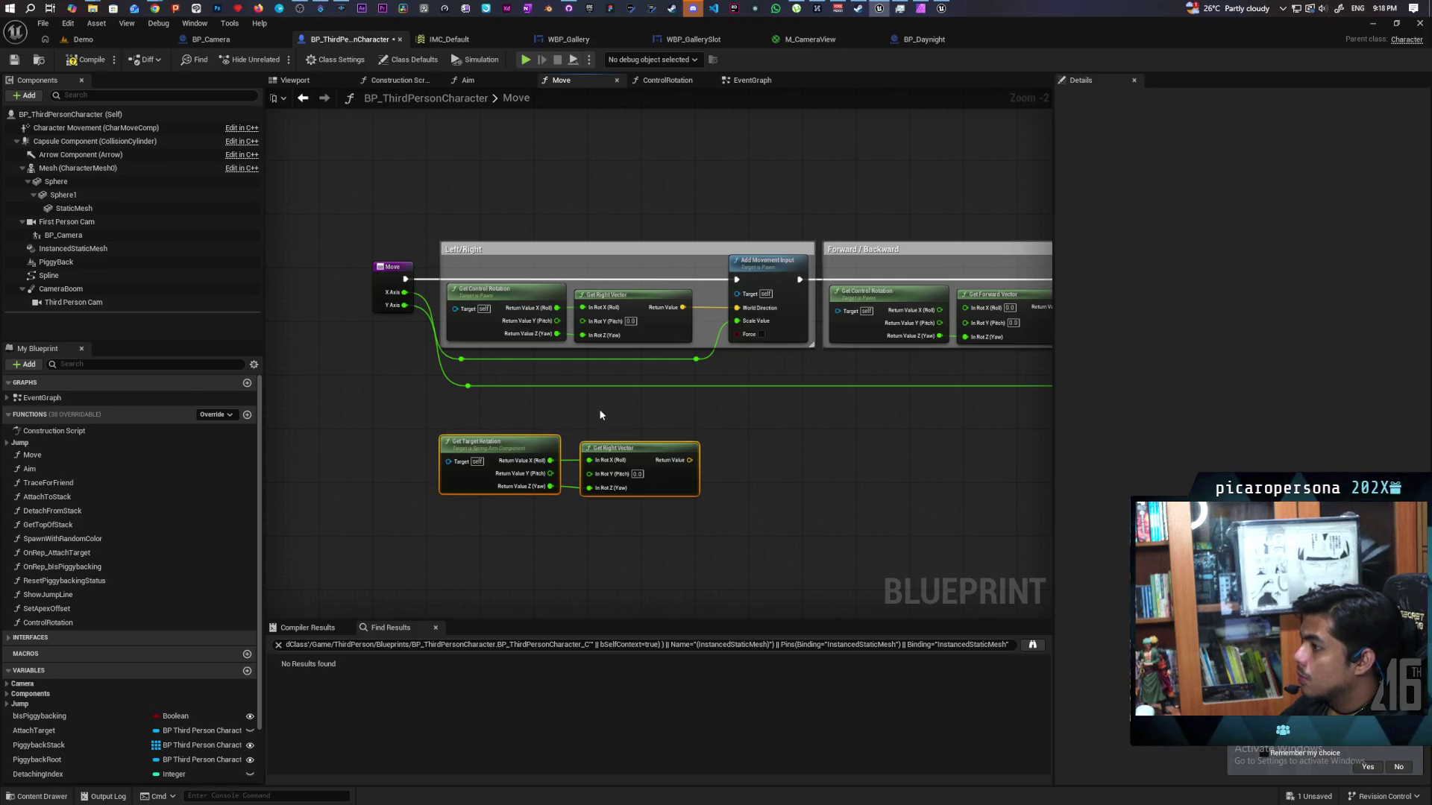
pyautogui.moveTo(690, 460)
pyautogui.mouseDown()
pyautogui.moveTo(696, 376)
pyautogui.moveTo(736, 307)
pyautogui.mouseUp()
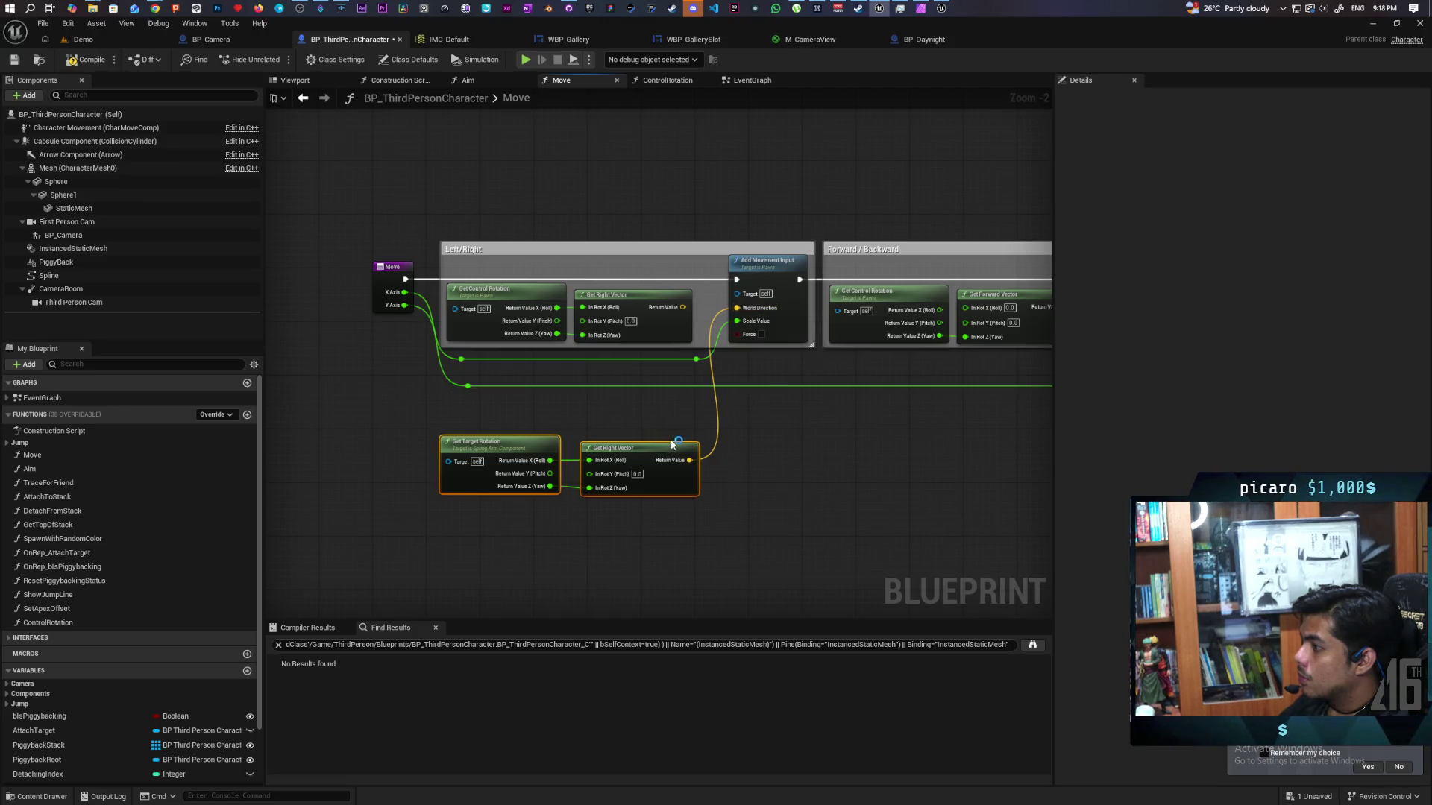
# - Add a Camera Boom getter with a second Get Target Rotation, feeding yaw into Get Forward Vector
pyautogui.moveTo(60, 288)
pyautogui.mouseDown()
pyautogui.moveTo(449, 477)
pyautogui.moveTo(767, 448)
pyautogui.moveTo(709, 450)
pyautogui.moveTo(760, 418)
pyautogui.mouseUp()
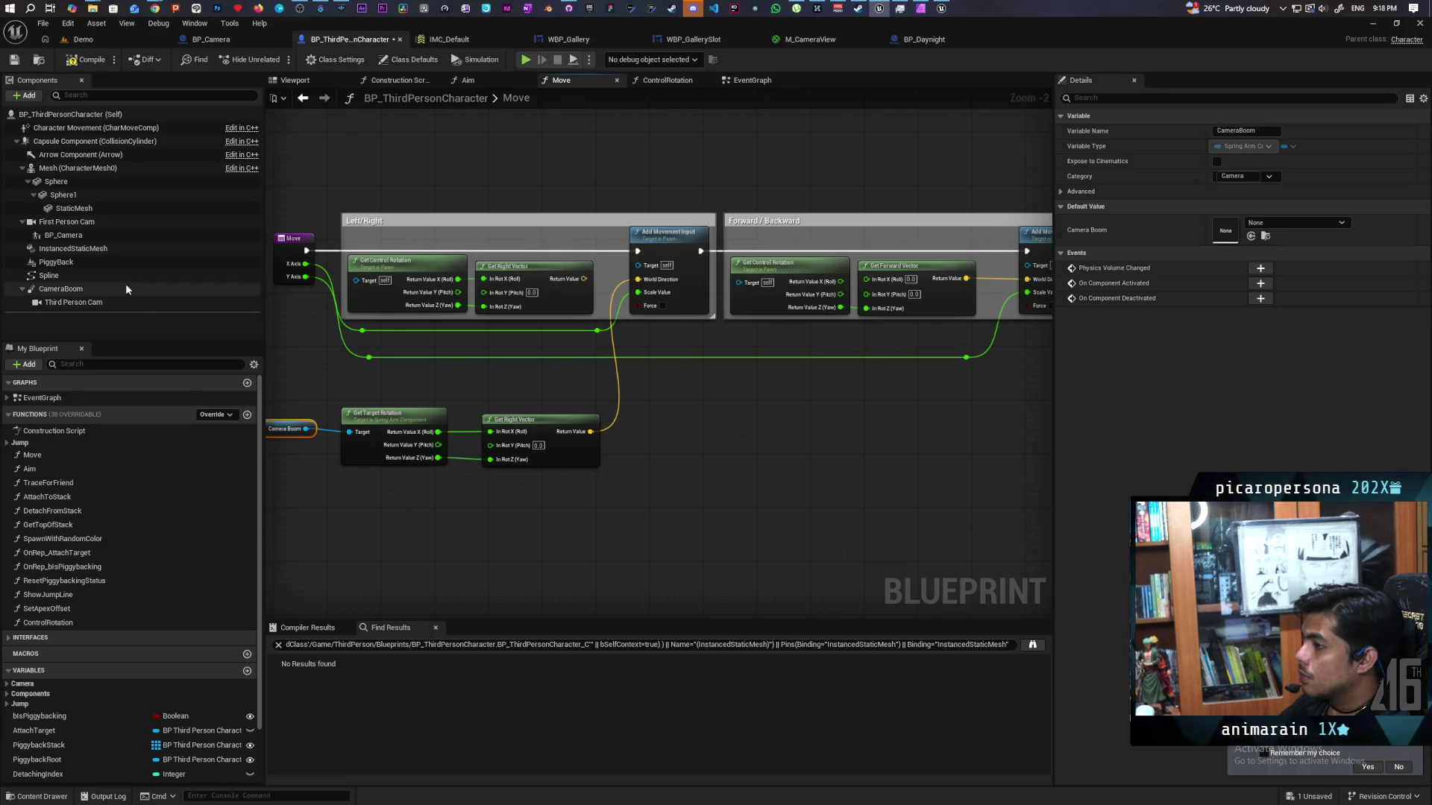
pyautogui.moveTo(67, 289)
pyautogui.mouseDown()
pyautogui.moveTo(739, 461)
pyautogui.moveTo(695, 431)
pyautogui.mouseUp()
pyautogui.click(417, 451)
pyautogui.hotkey('ctrl', 'c')
pyautogui.hotkey('ctrl', 'v')
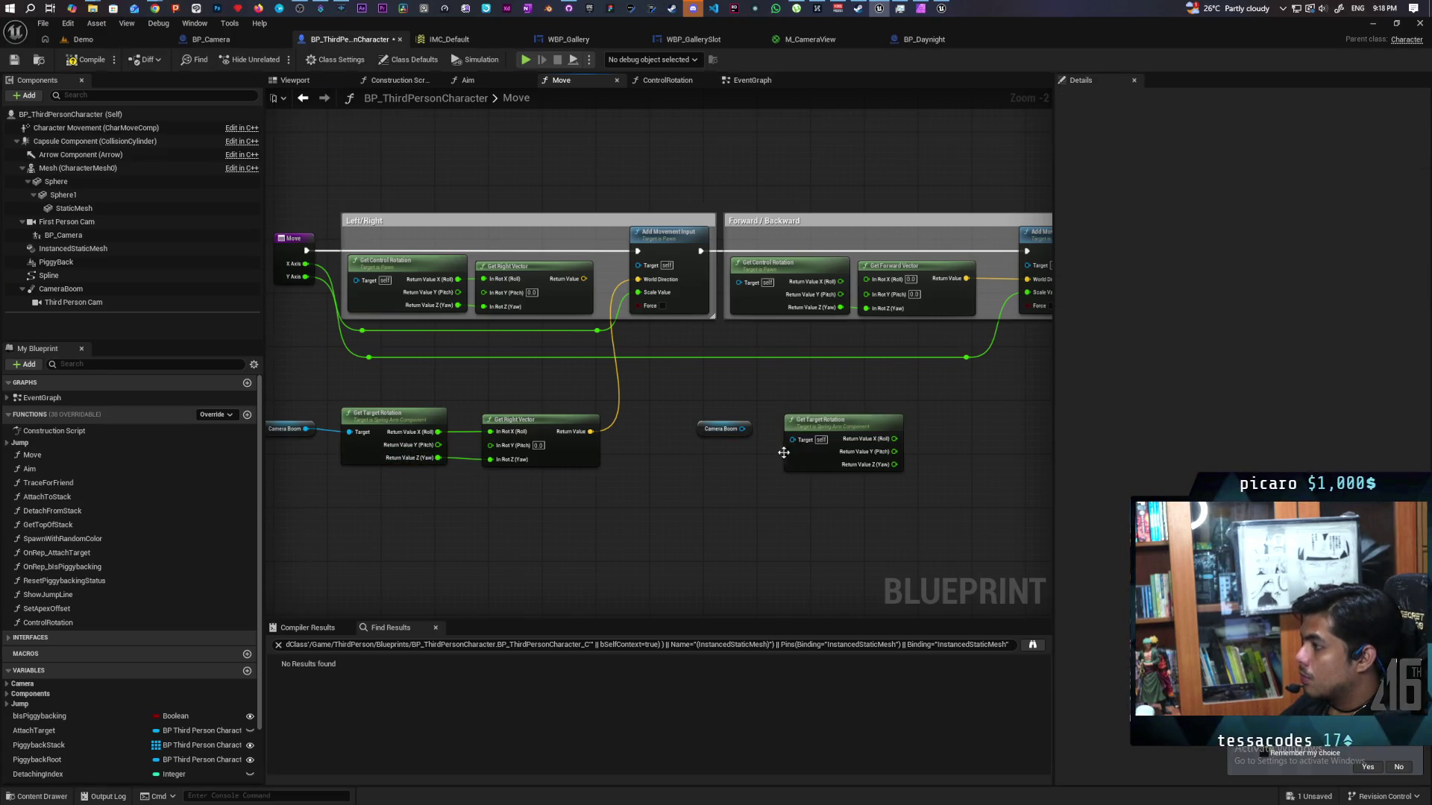
pyautogui.scroll(2, 802, 432)
pyautogui.moveTo(730, 422)
pyautogui.mouseDown()
pyautogui.moveTo(797, 433)
pyautogui.moveTo(840, 419)
pyautogui.mouseUp()
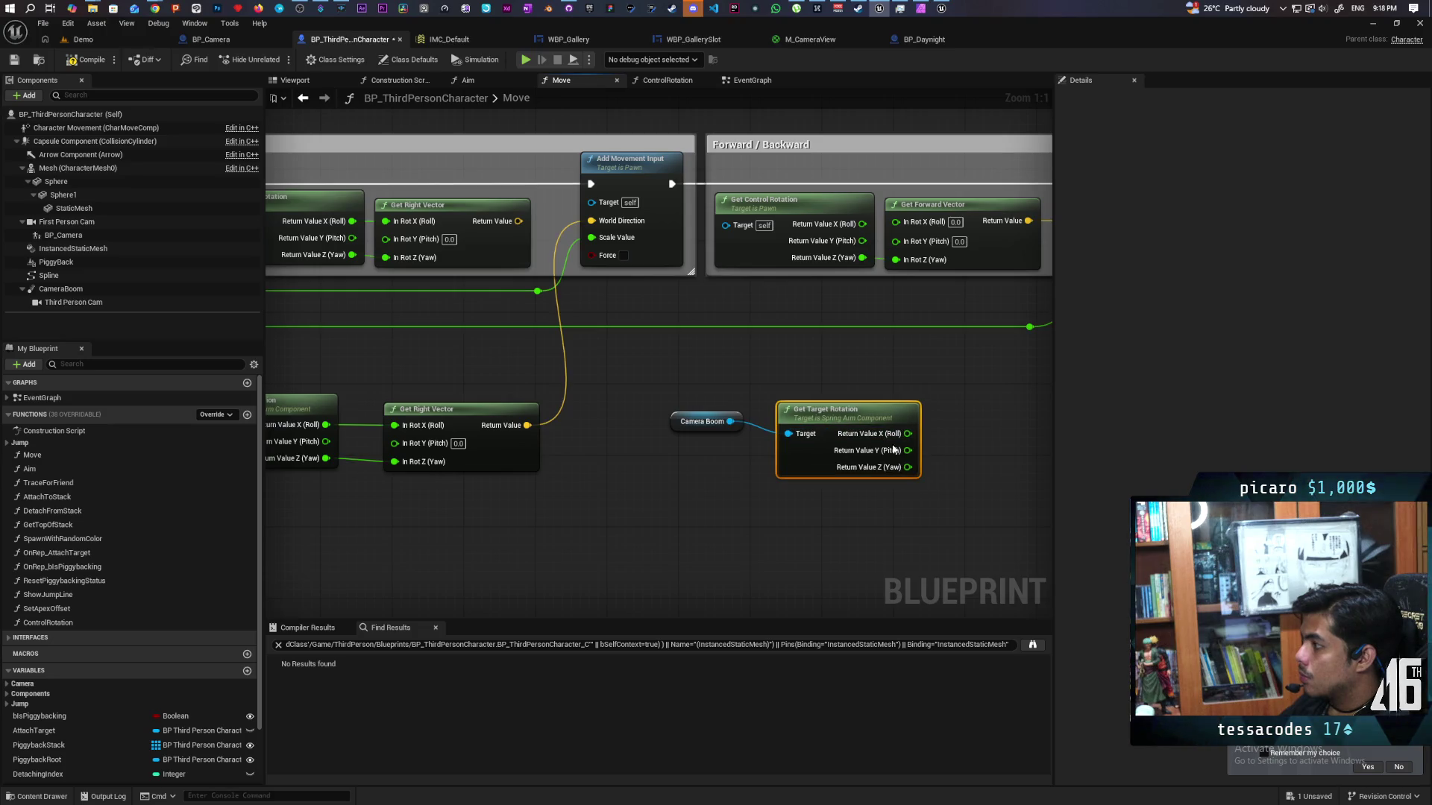
pyautogui.moveTo(905, 470)
pyautogui.mouseDown()
pyautogui.moveTo(894, 264)
pyautogui.moveTo(909, 268)
pyautogui.mouseUp()
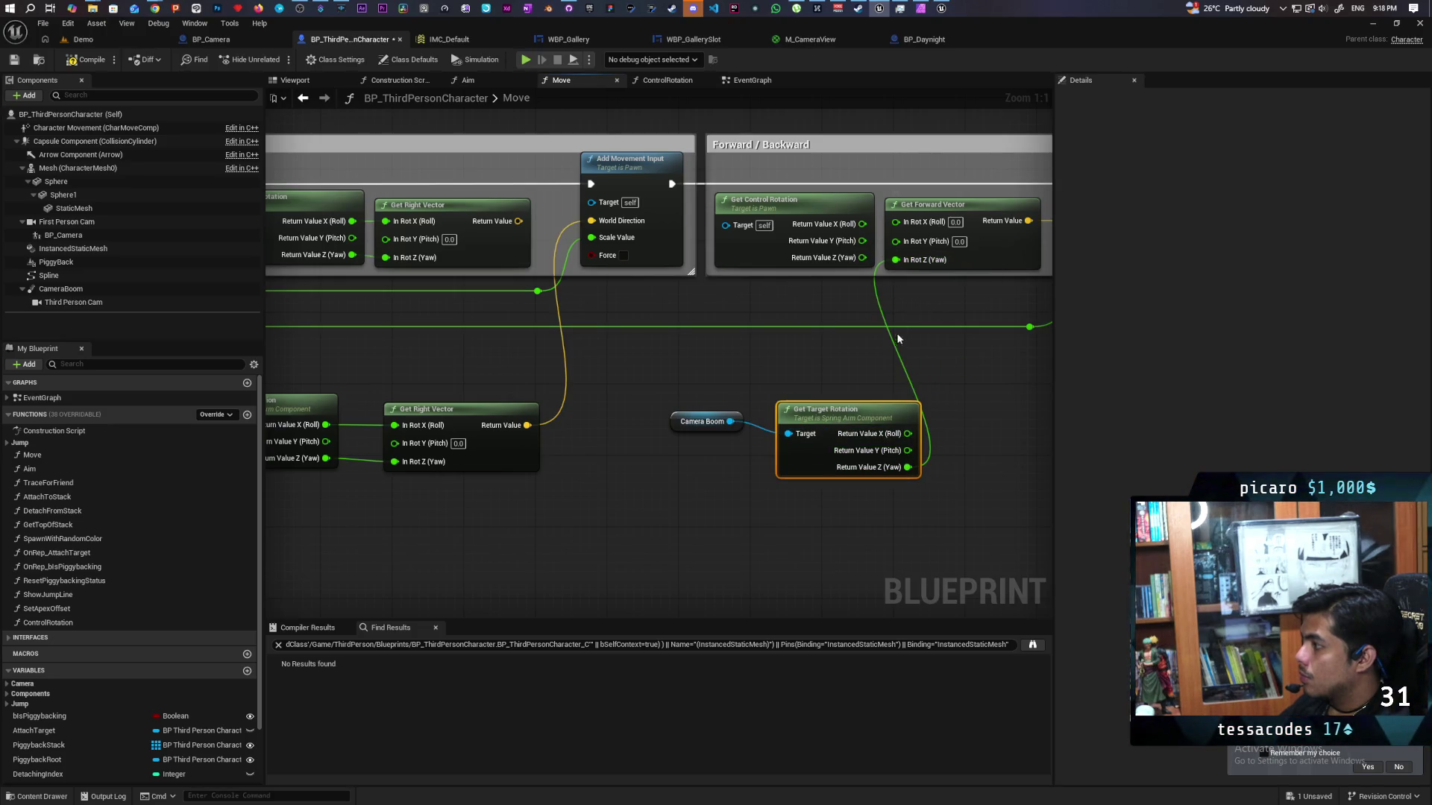
# - Play-test the camera-relative movement in the Demo level
pyautogui.click(129, 43)
pyautogui.hotkey('alt', 'p')
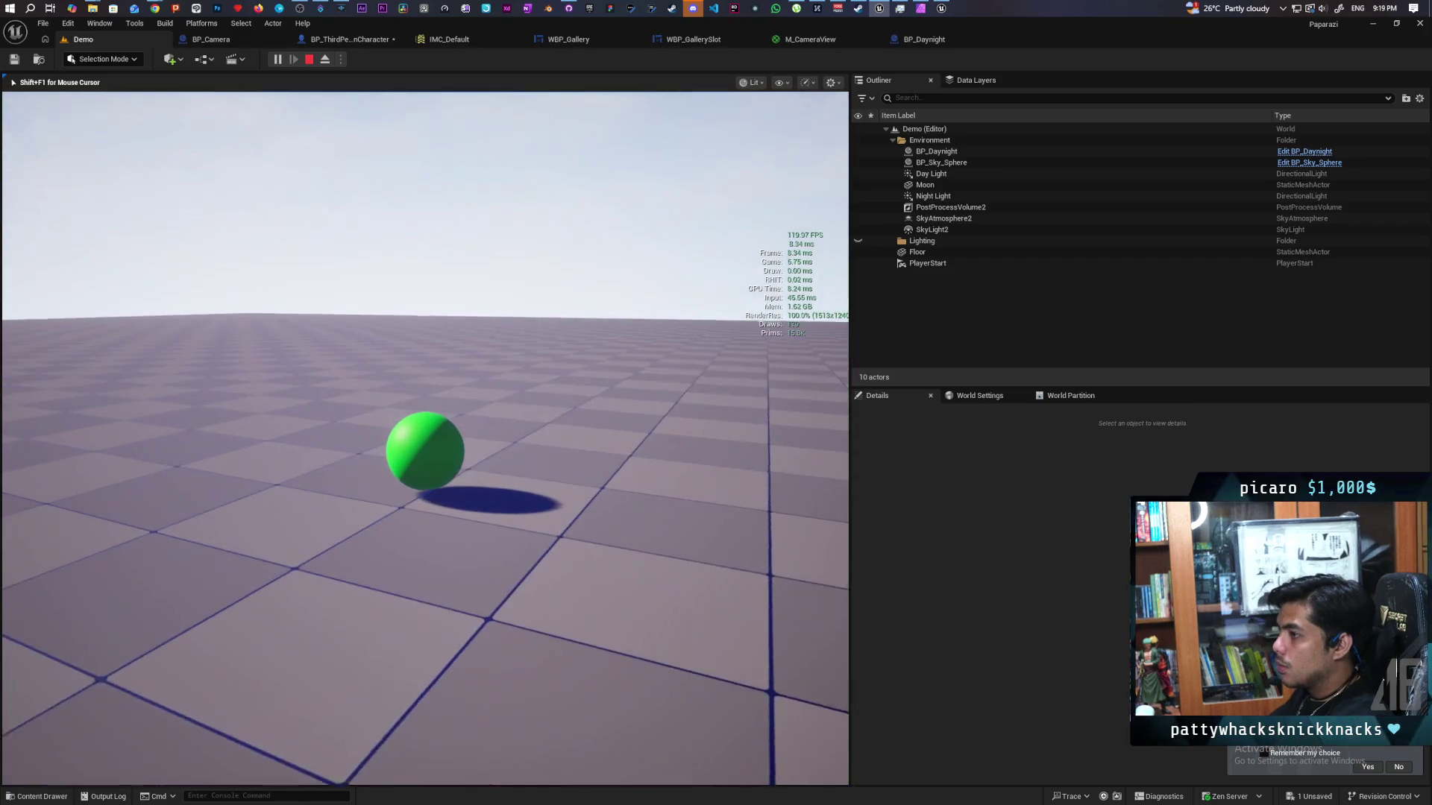
pyautogui.press('Escape')
# - Return to BP_ThirdPersonCharacter, then bring up the other project's BP_PlayerCamera blueprint
pyautogui.click(352, 40)
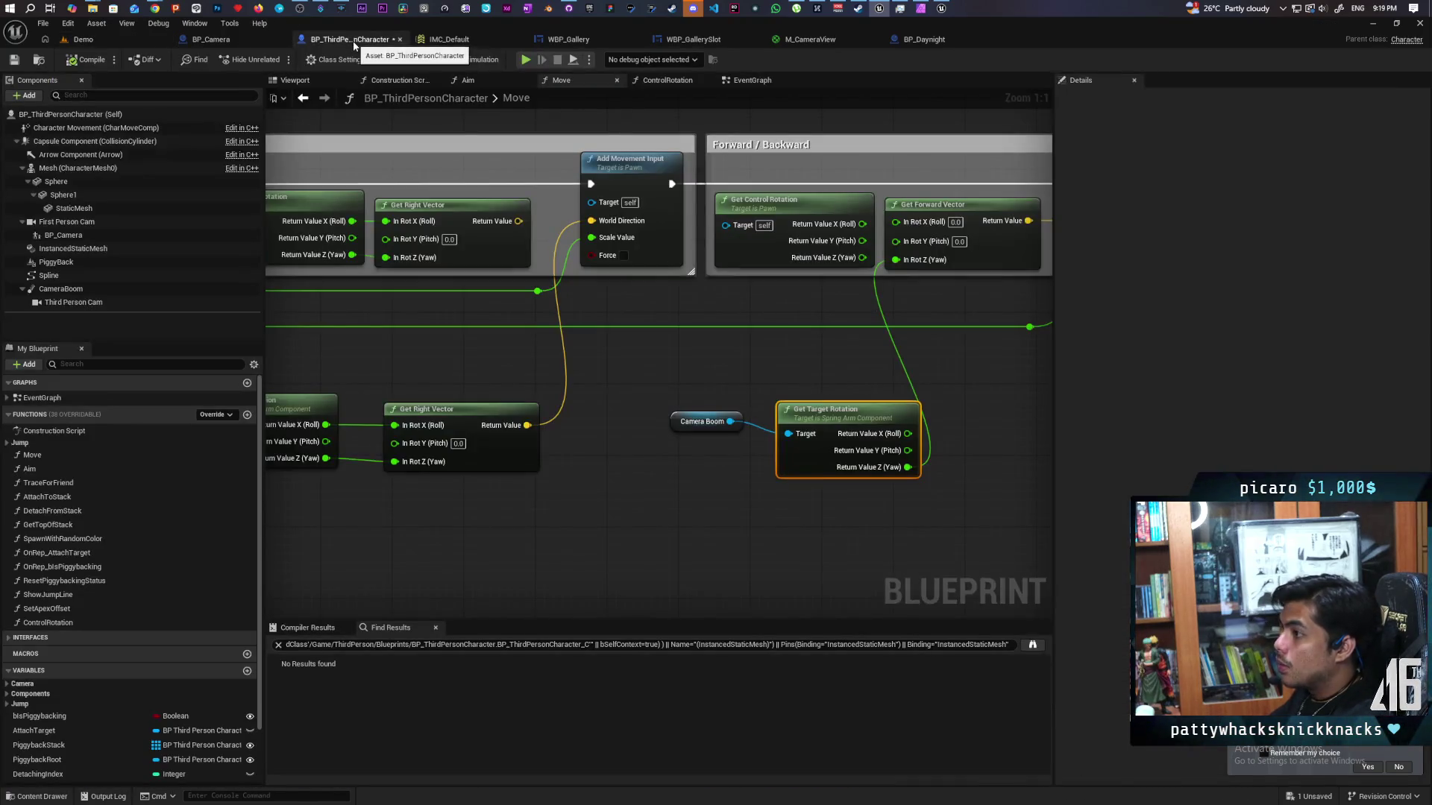
pyautogui.click(941, 11)
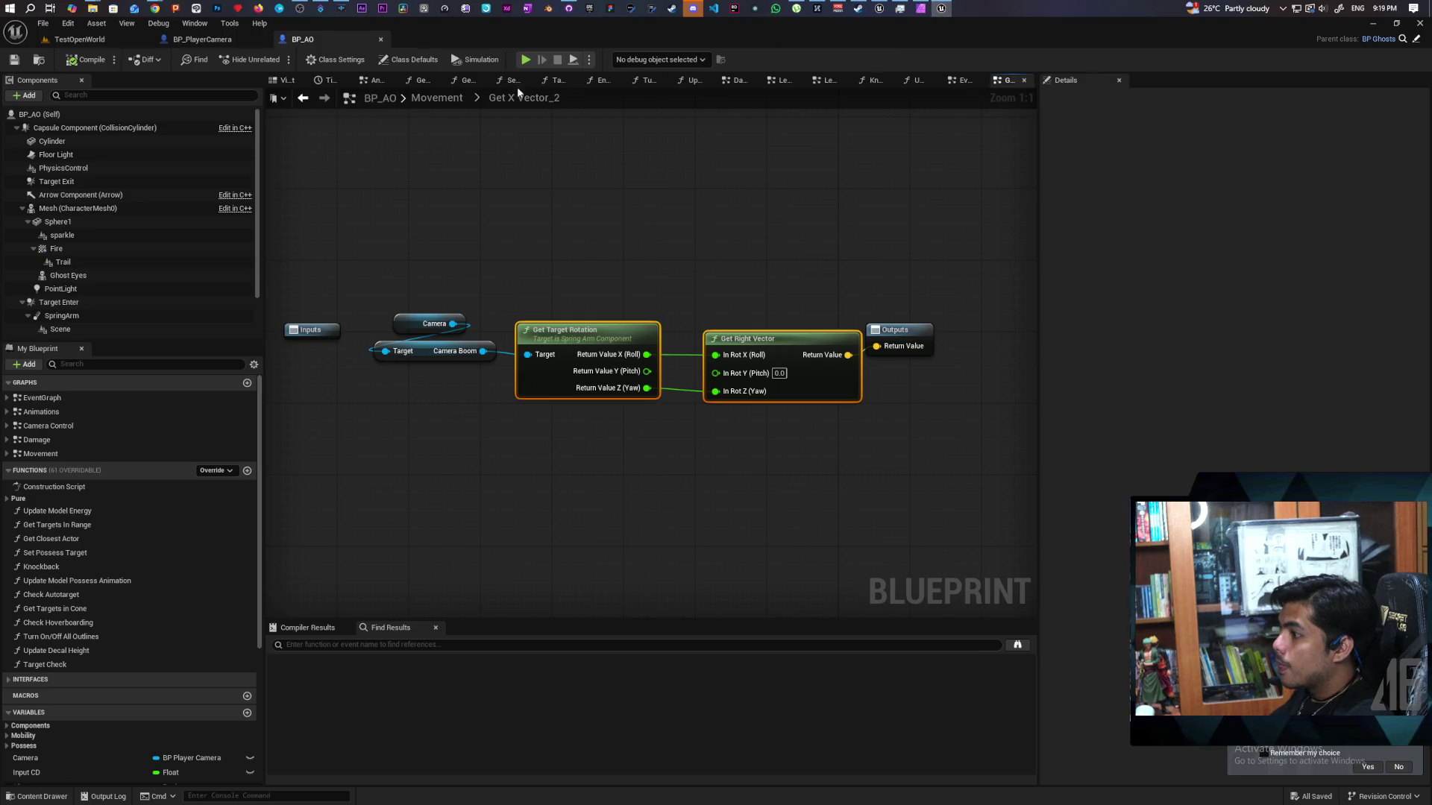
pyautogui.click(202, 38)
pyautogui.scroll(3, 568, 315)
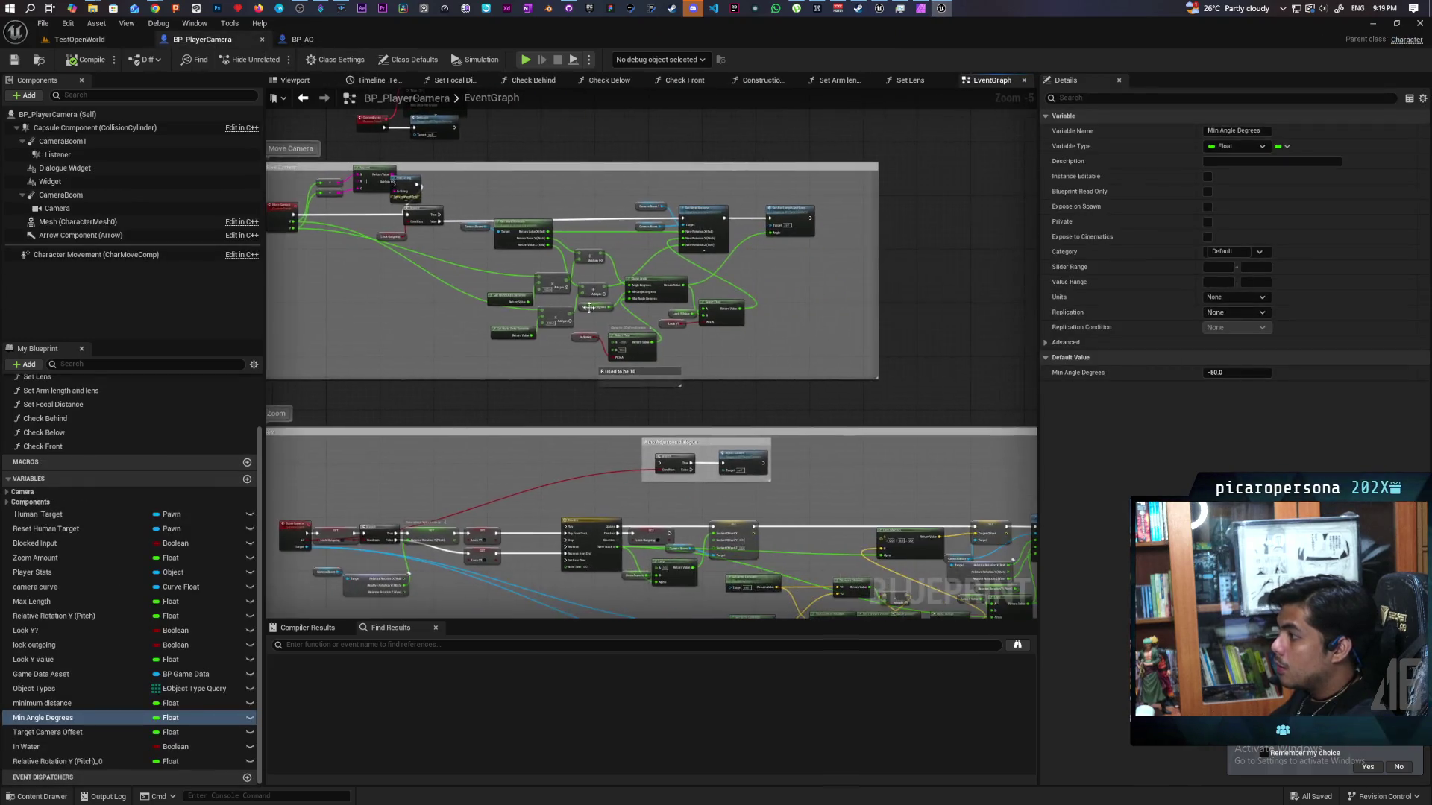
pyautogui.moveTo(568, 315); pyautogui.dragTo(605, 339)
pyautogui.moveTo(619, 406); pyautogui.dragTo(655, 440)
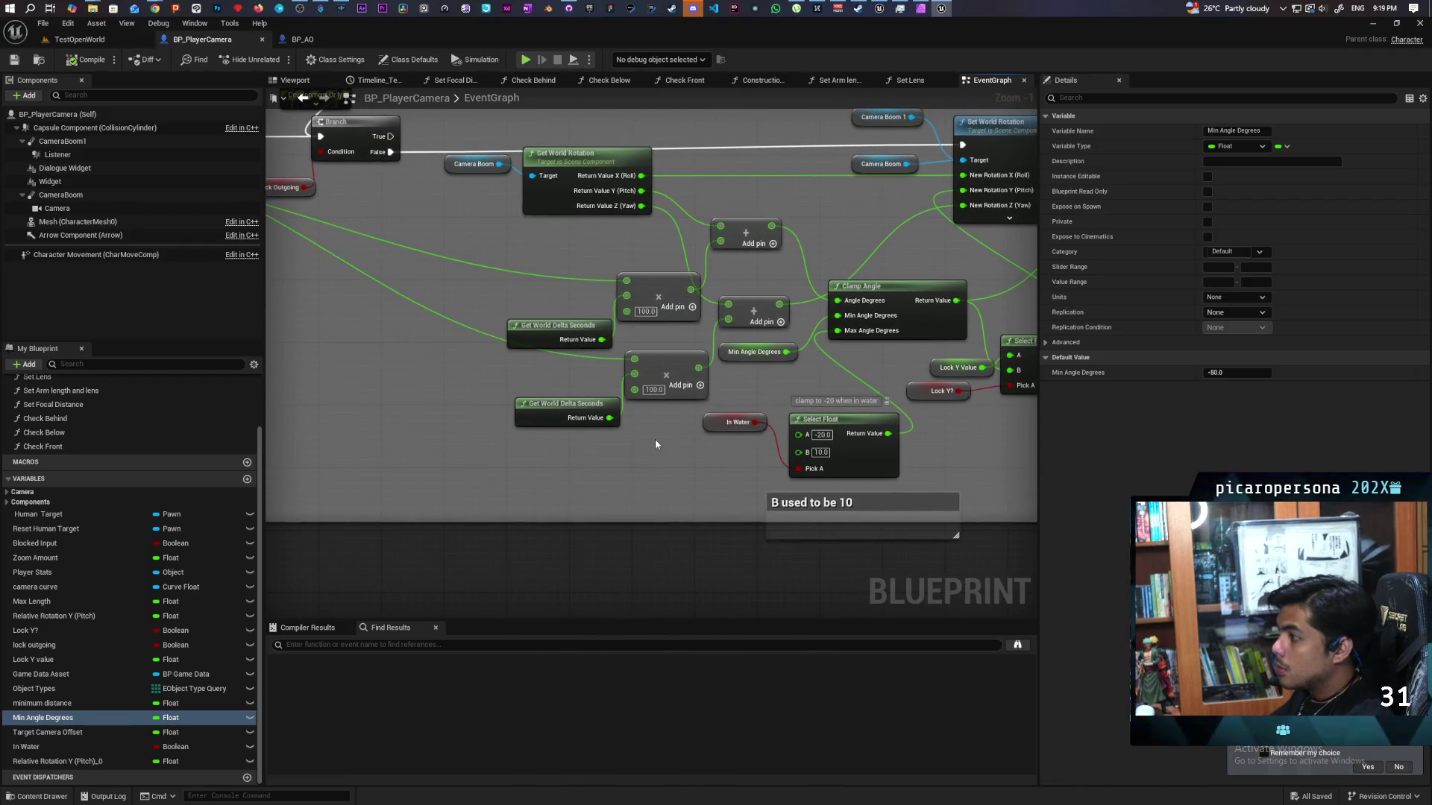
pyautogui.moveTo(399, 425)
pyautogui.mouseDown()
pyautogui.moveTo(661, 455)
pyautogui.moveTo(547, 435)
pyautogui.moveTo(313, 442)
pyautogui.mouseUp()
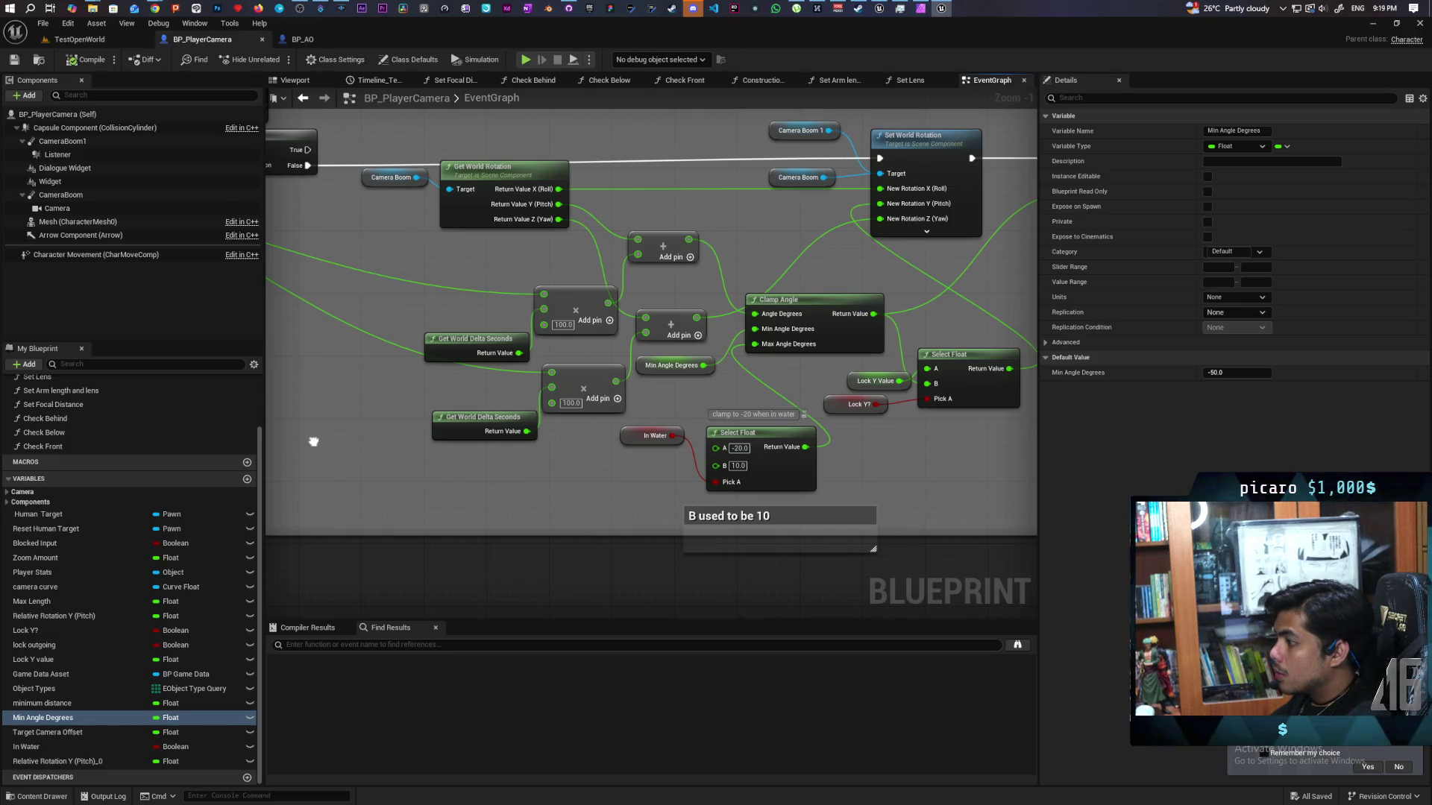
pyautogui.moveTo(313, 441)
pyautogui.mouseDown()
pyautogui.moveTo(617, 461)
pyautogui.moveTo(783, 504)
pyautogui.moveTo(718, 491)
pyautogui.moveTo(700, 511)
pyautogui.mouseUp()
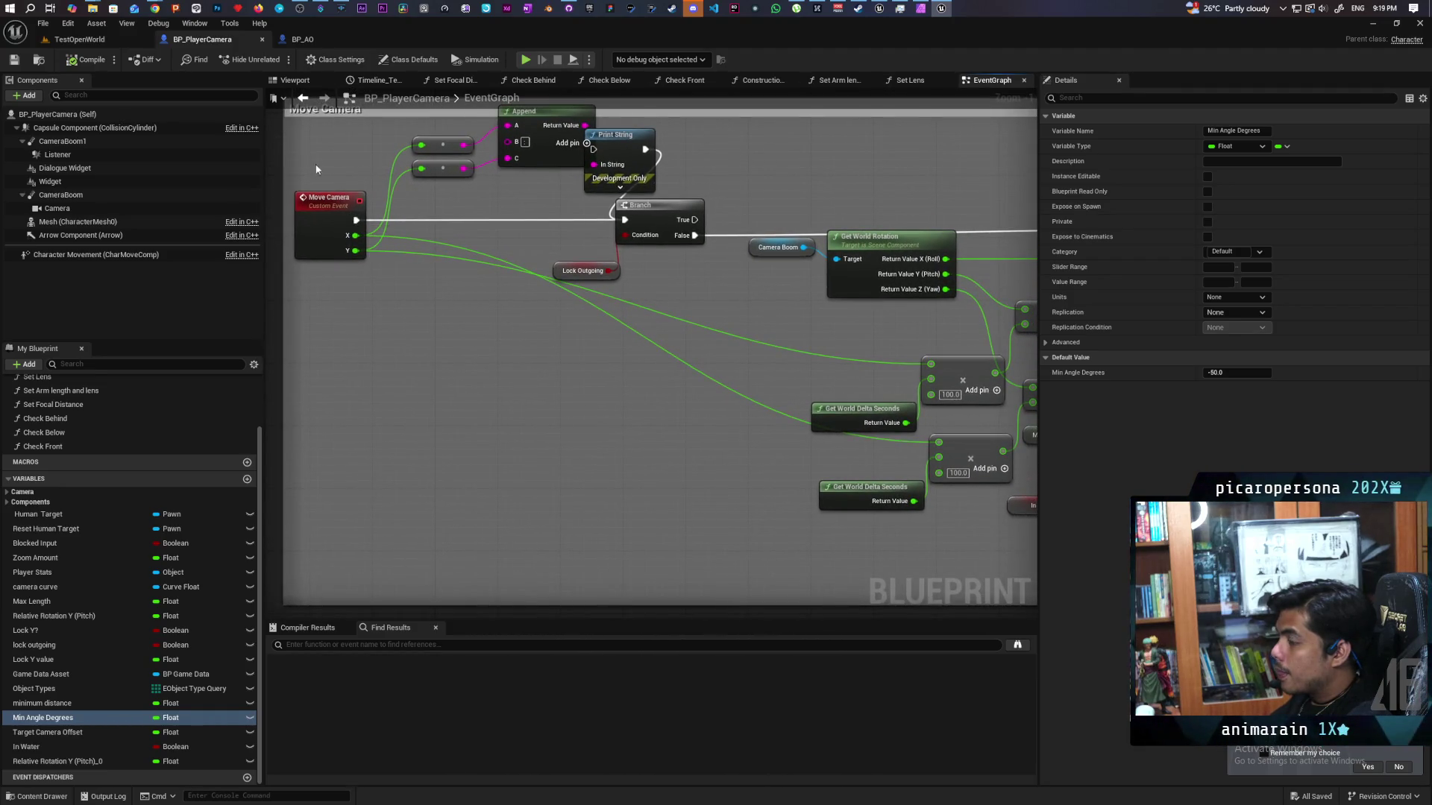
# - Bring up BP_AO's EventGraph and pan across its Interact, Targeting and Actions groups
pyautogui.click(312, 43)
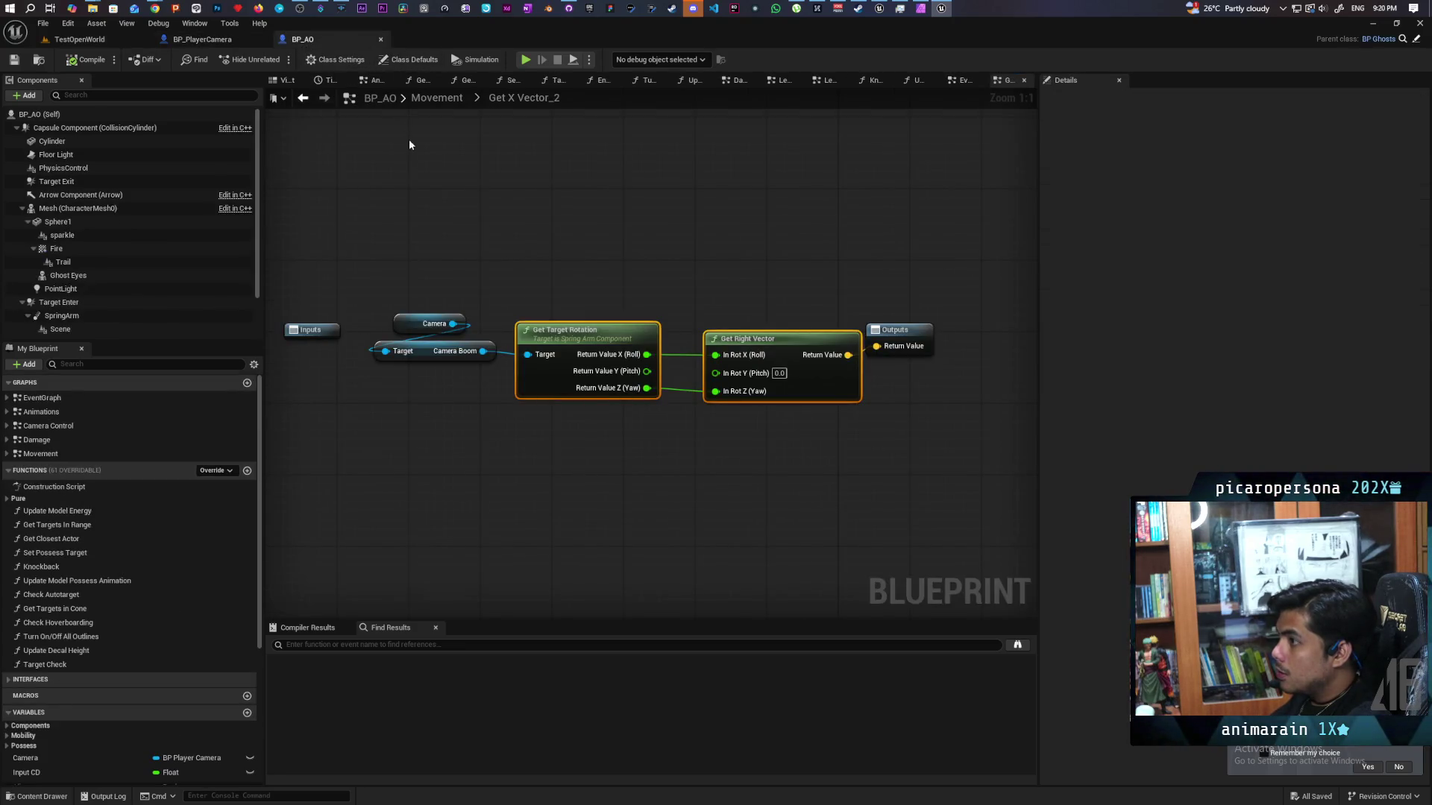
pyautogui.click(964, 81)
pyautogui.scroll(-10, 676, 235)
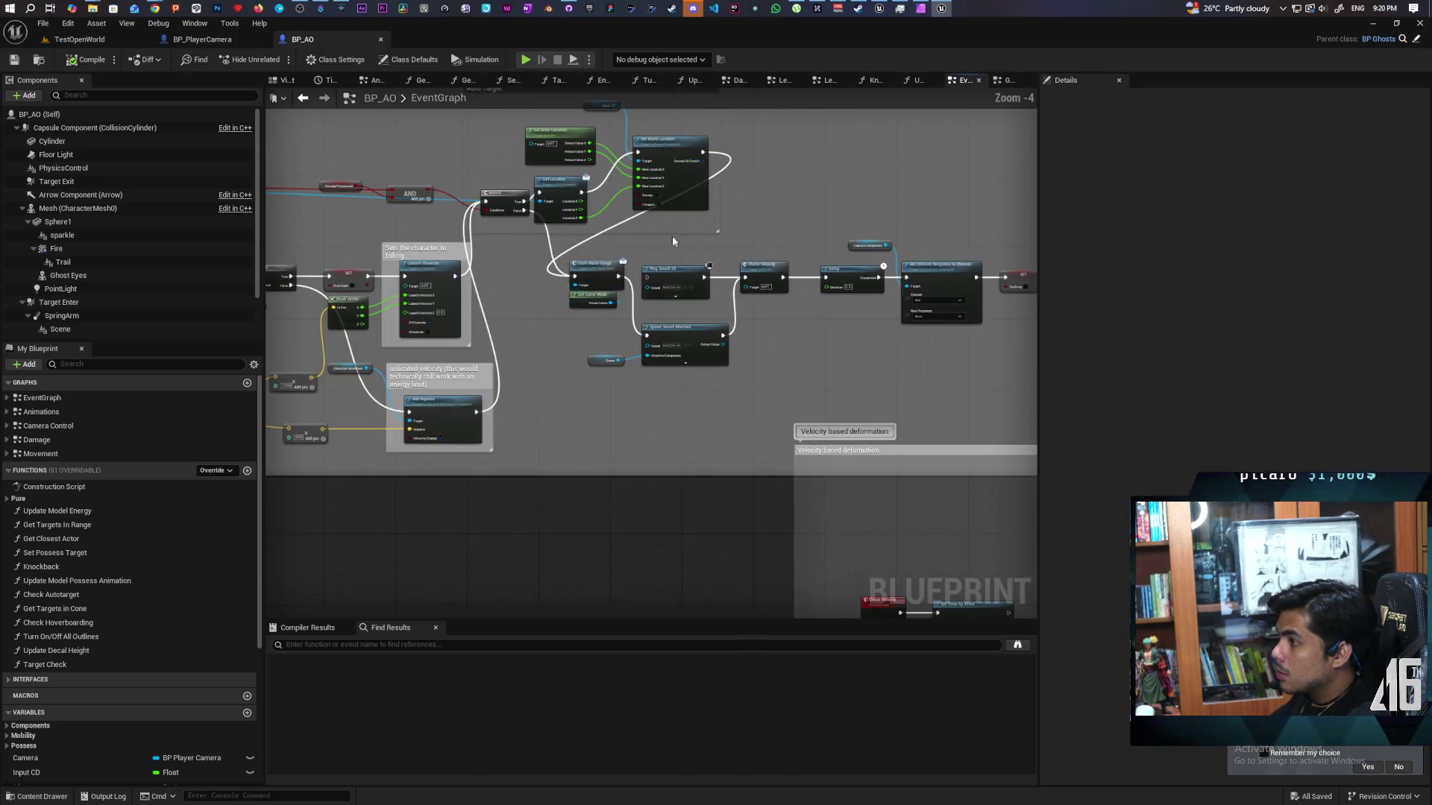
pyautogui.moveTo(832, 255)
pyautogui.mouseDown()
pyautogui.moveTo(852, 250)
pyautogui.moveTo(777, 228)
pyautogui.mouseUp()
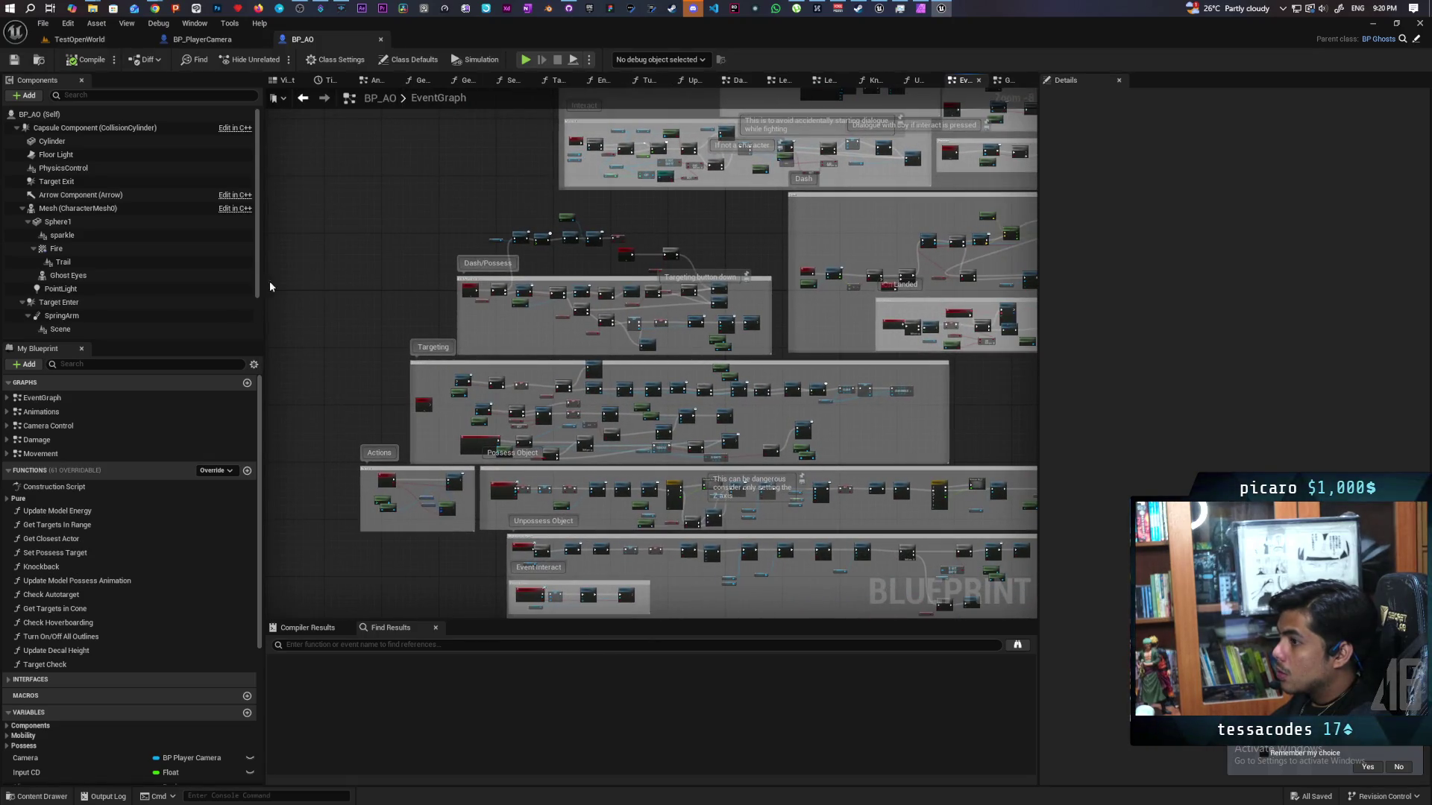
# - Inspect BP_AO's Movement graph, then return to the EventGraph overview
pyautogui.doubleClick(40, 453)
pyautogui.moveTo(477, 336)
pyautogui.mouseDown()
pyautogui.moveTo(541, 403)
pyautogui.moveTo(542, 217)
pyautogui.mouseUp()
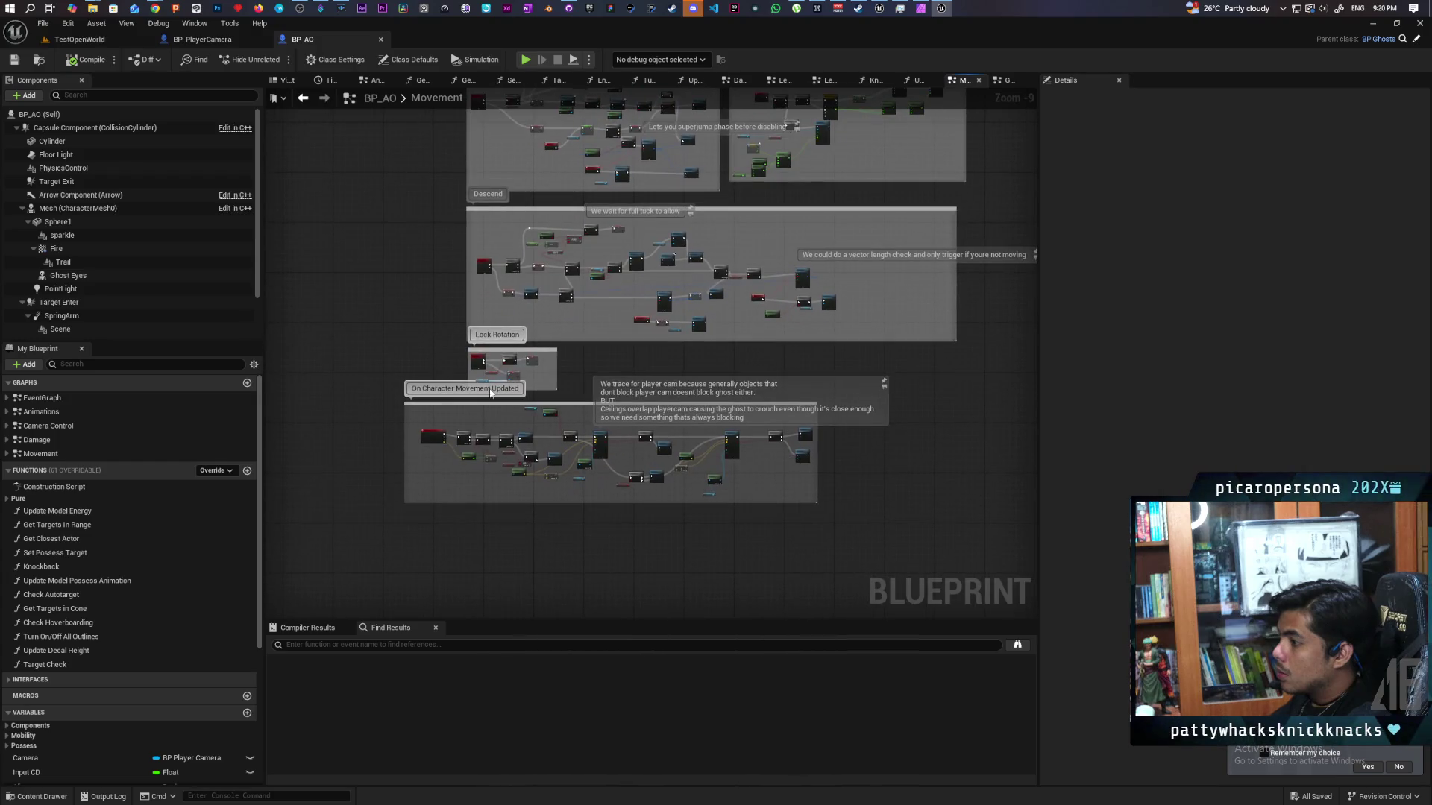
pyautogui.moveTo(438, 303)
pyautogui.mouseDown()
pyautogui.moveTo(367, 479)
pyautogui.moveTo(434, 485)
pyautogui.moveTo(406, 476)
pyautogui.moveTo(391, 386)
pyautogui.mouseUp()
pyautogui.scroll(3, 419, 236)
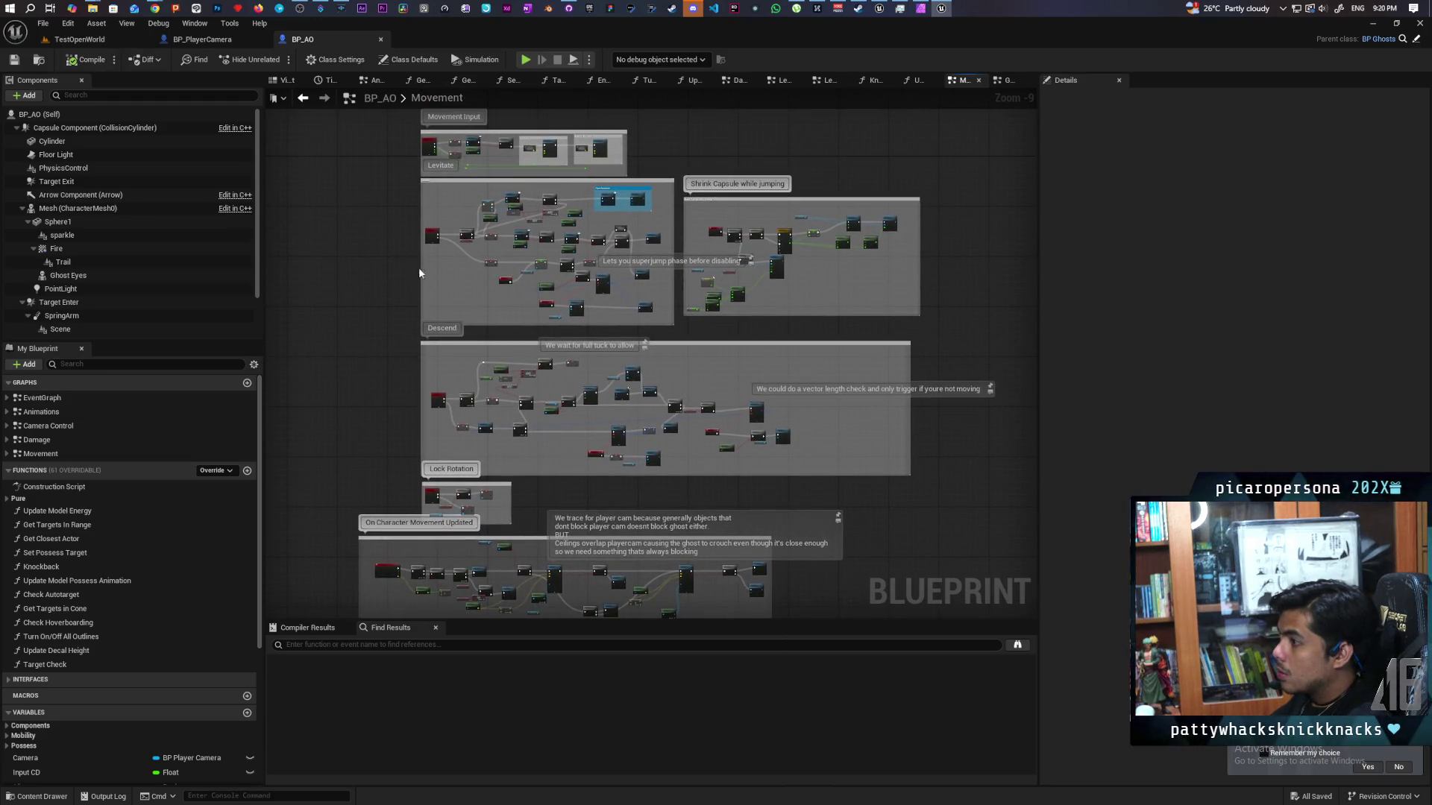
pyautogui.doubleClick(87, 400)
pyautogui.moveTo(419, 364)
pyautogui.mouseDown()
pyautogui.moveTo(591, 361)
pyautogui.moveTo(596, 380)
pyautogui.moveTo(554, 327)
pyautogui.mouseUp()
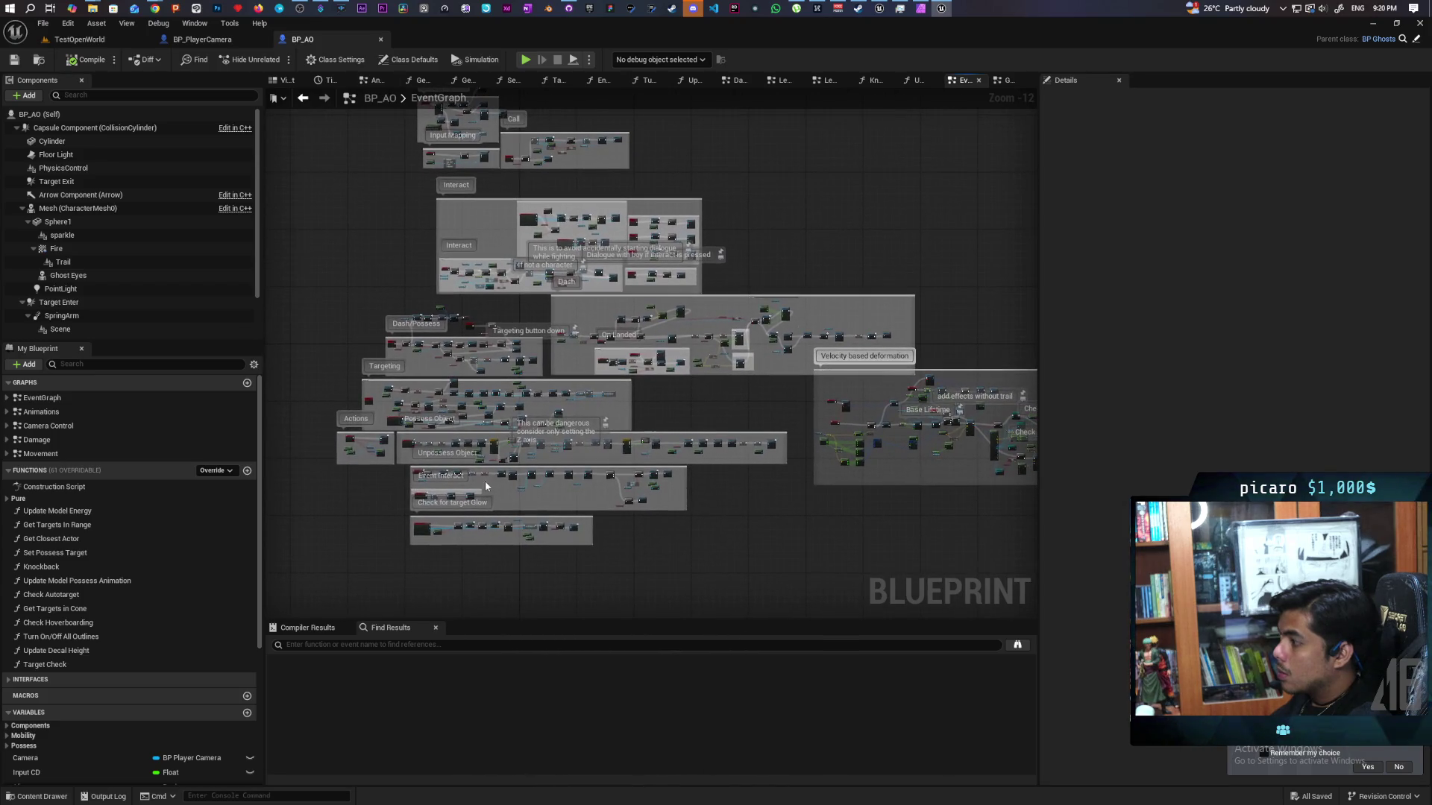
pyautogui.hotkey('ctrl', 'f')
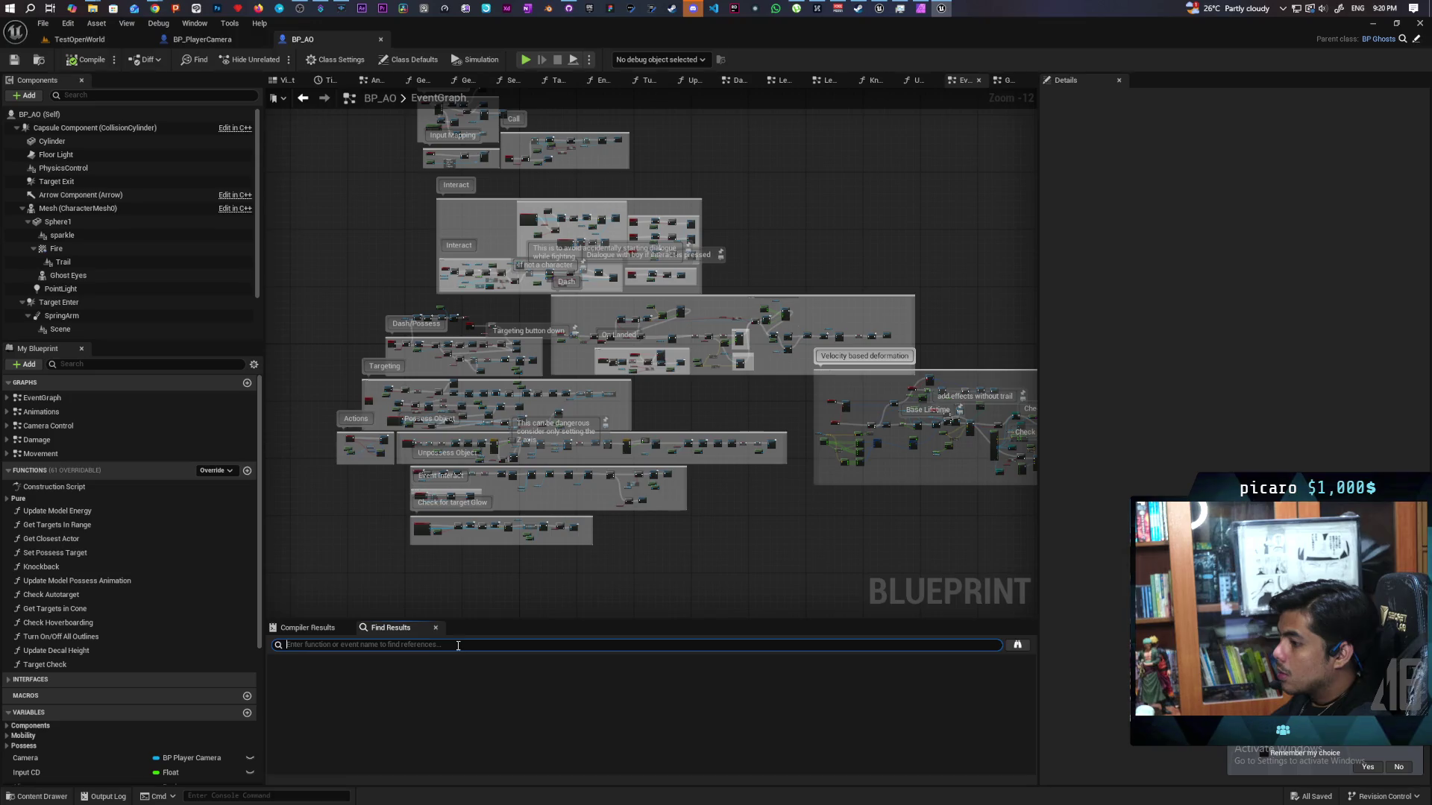
# - Search the blueprint for 'camera' and jump to the camera getter in Camera Control
pyautogui.write('camera')
pyautogui.press('Return')
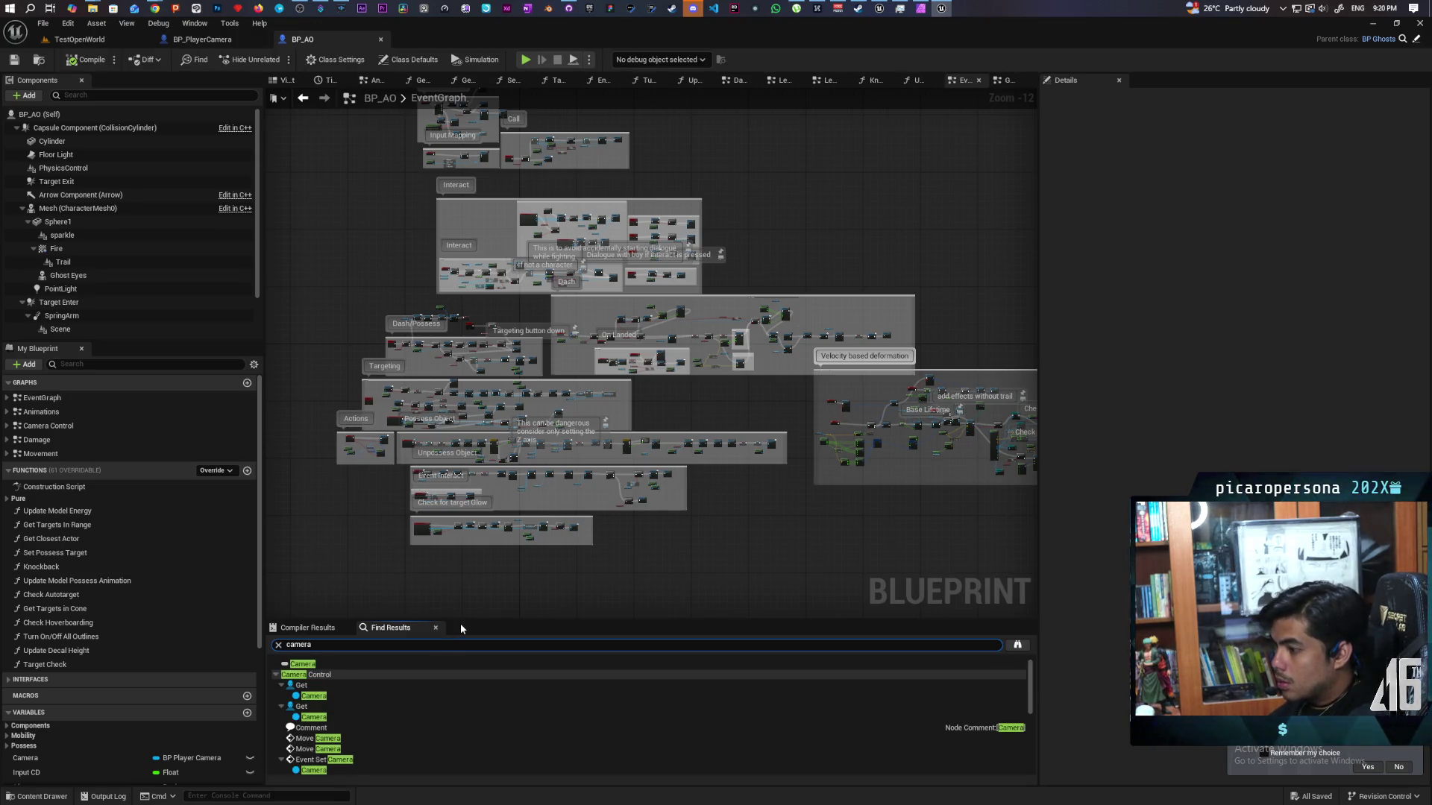
pyautogui.click(303, 665)
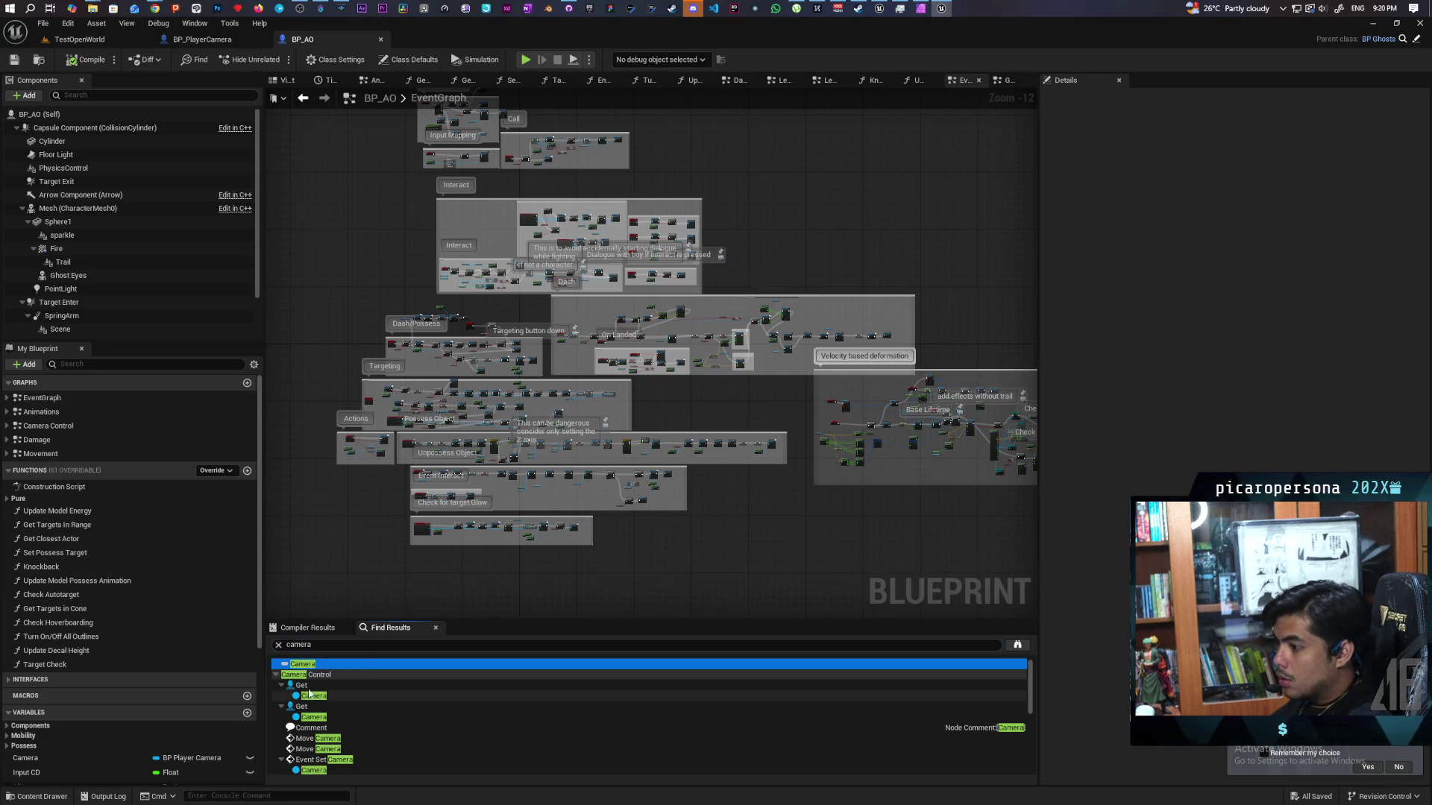
pyautogui.click(311, 695)
# - Pan to show the Move Camera node and Set Camera comment with IA_LookMouse
pyautogui.scroll(-4, 765, 520)
pyautogui.scroll(2, 765, 520)
pyautogui.moveTo(728, 516); pyautogui.dragTo(607, 521)
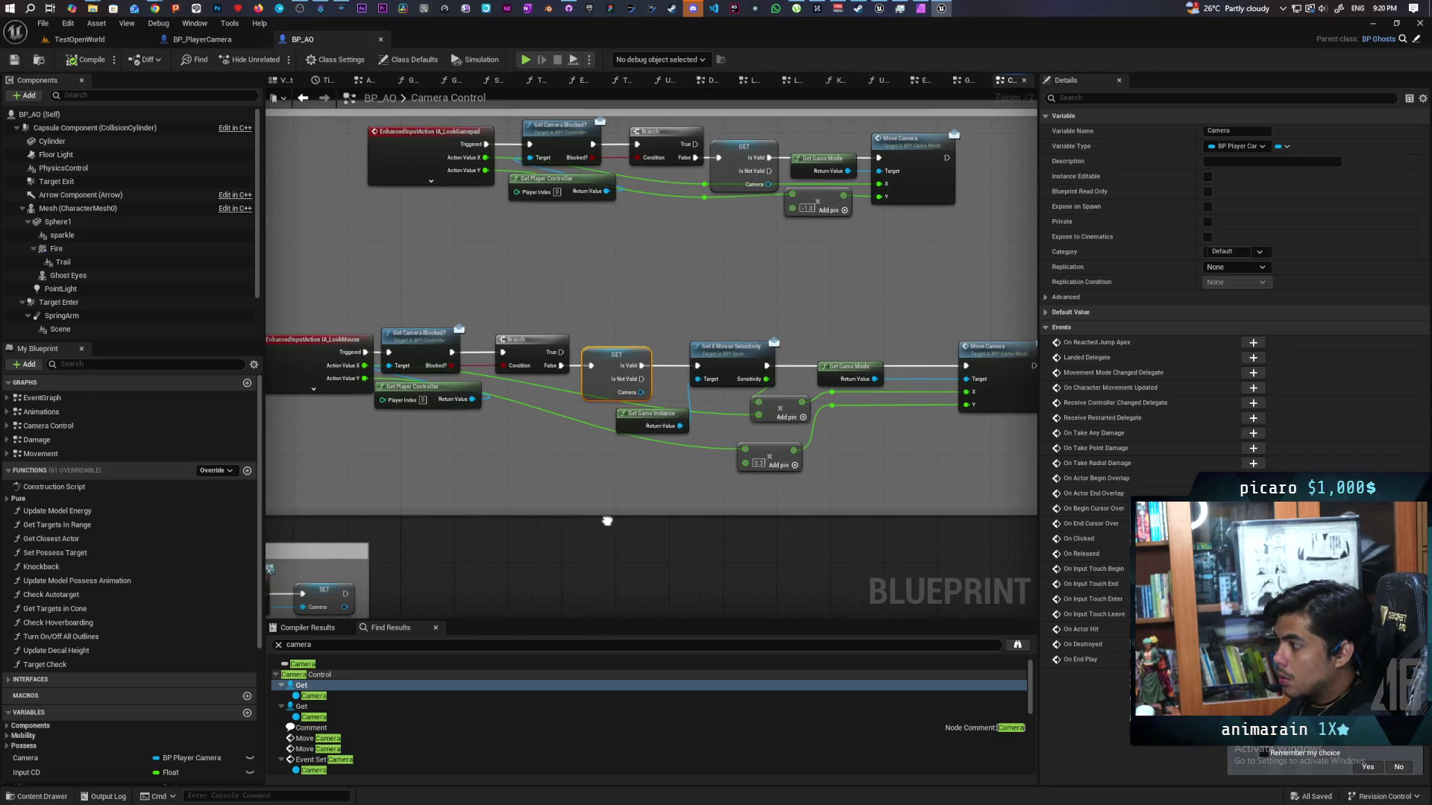
pyautogui.moveTo(607, 521)
pyautogui.mouseDown()
pyautogui.moveTo(742, 528)
pyautogui.moveTo(578, 541)
pyautogui.moveTo(607, 566)
pyautogui.moveTo(604, 522)
pyautogui.moveTo(636, 521)
pyautogui.moveTo(642, 536)
pyautogui.mouseUp()
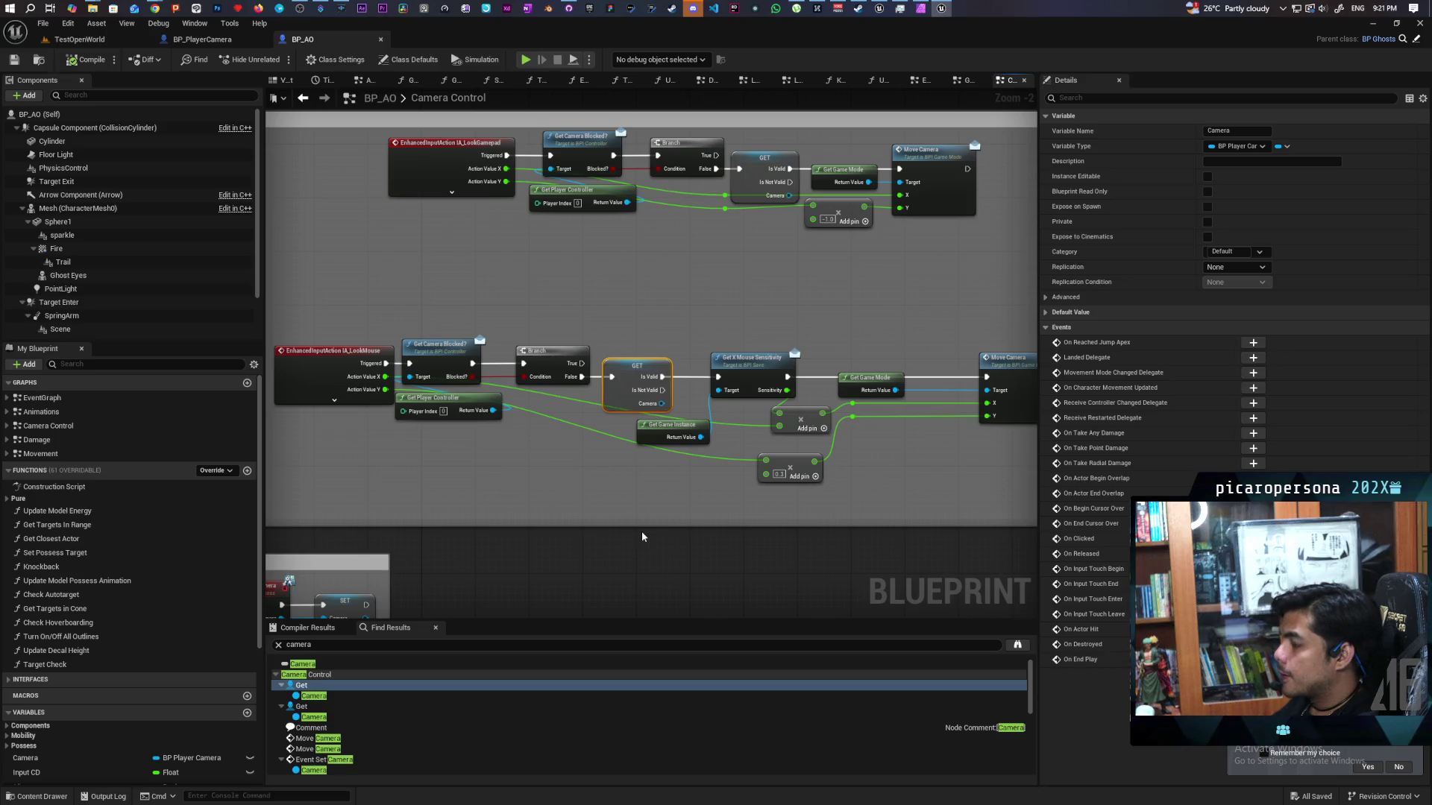
pyautogui.scroll(2, 496, 459)
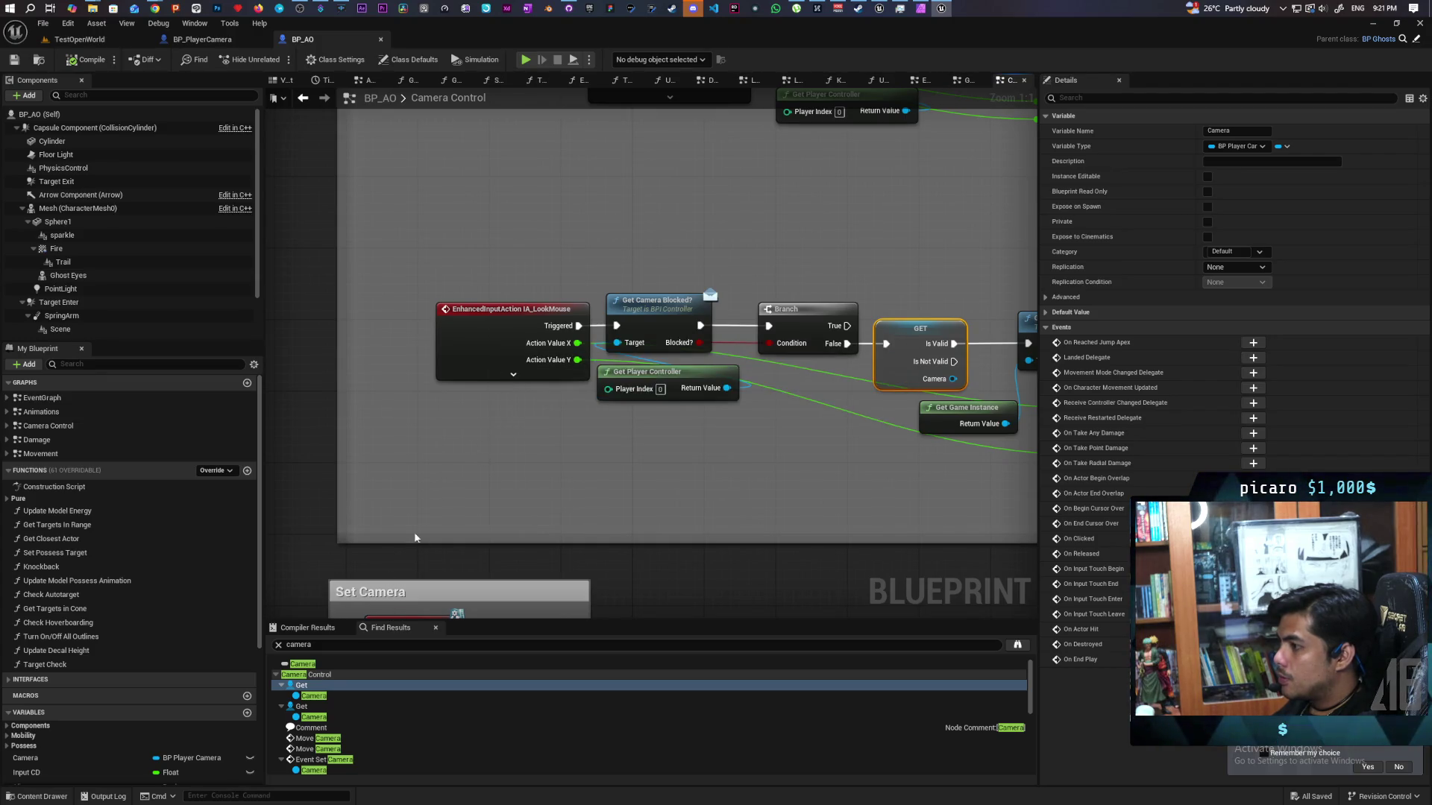
# - Open IA_LookMouse from Content > Core > Inputs > Input_Actions and check its advanced settings
pyautogui.click(38, 796)
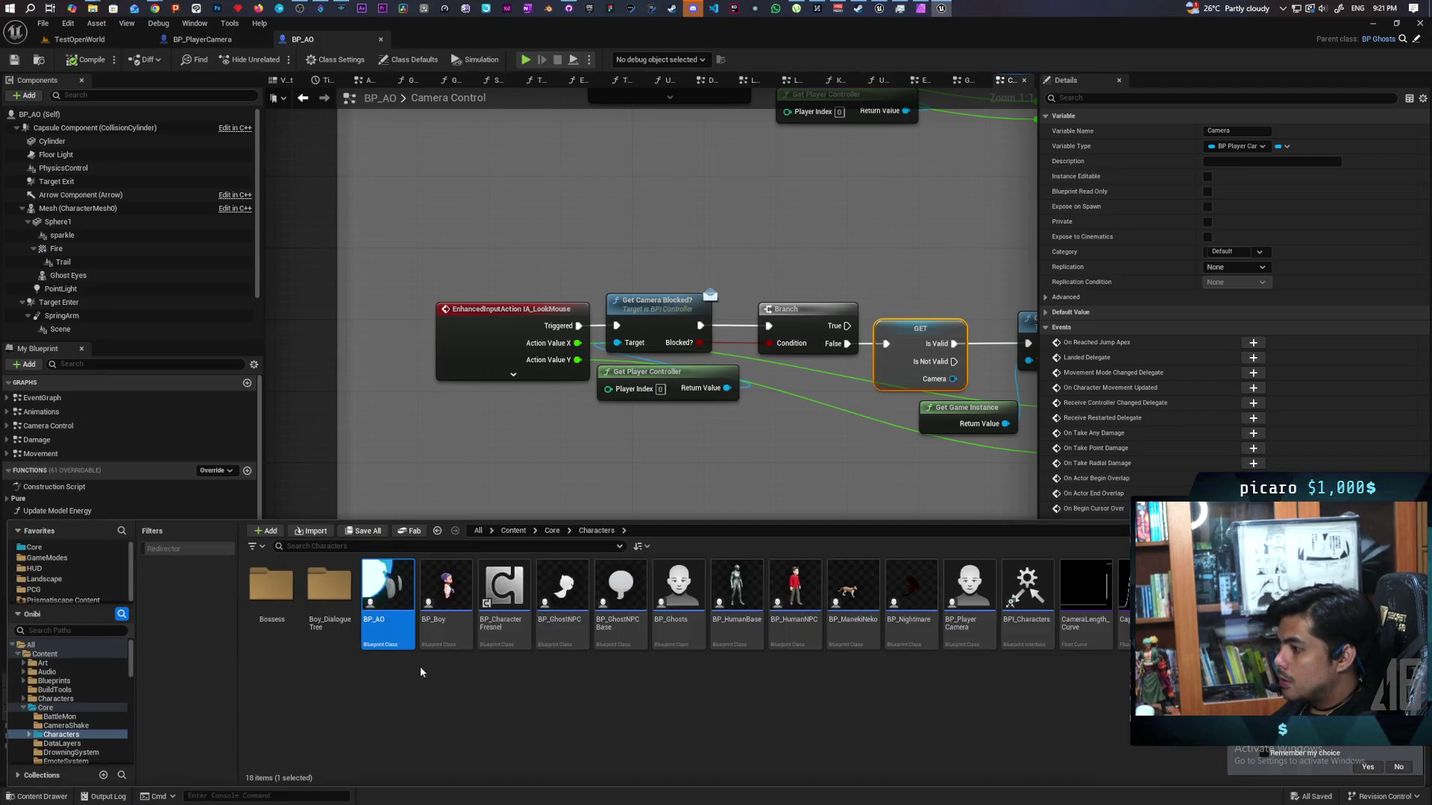
pyautogui.click(514, 531)
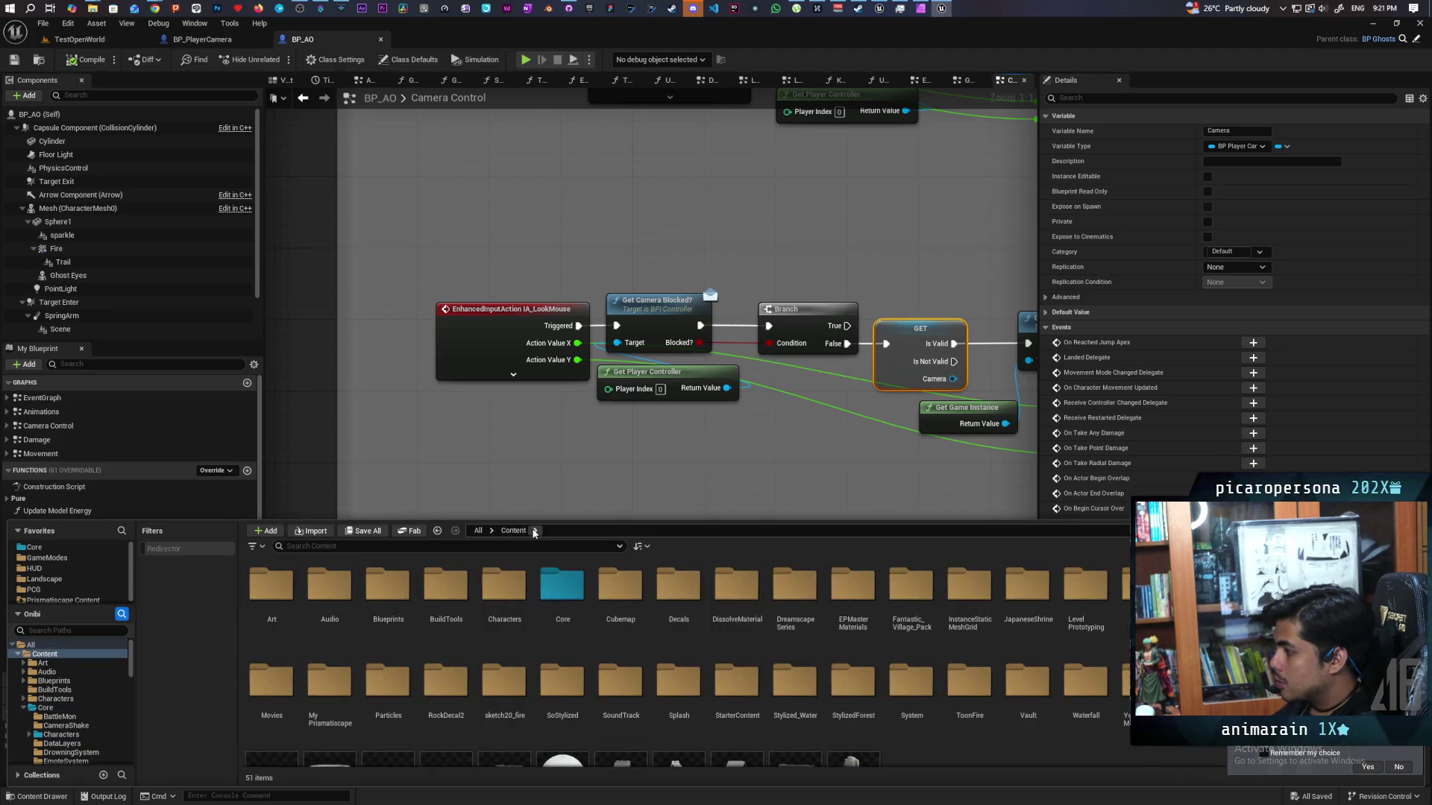
pyautogui.doubleClick(549, 591)
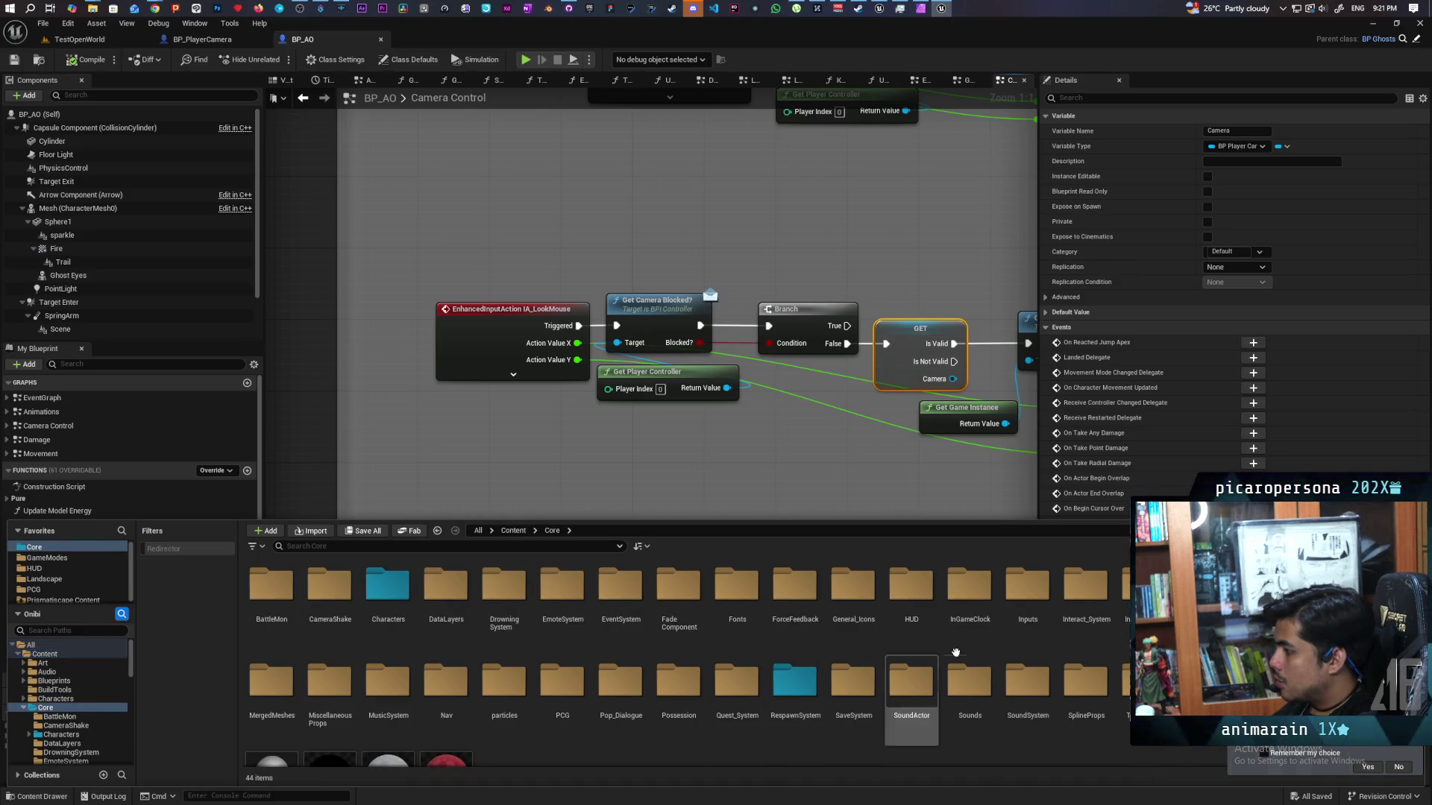
pyautogui.doubleClick(1027, 589)
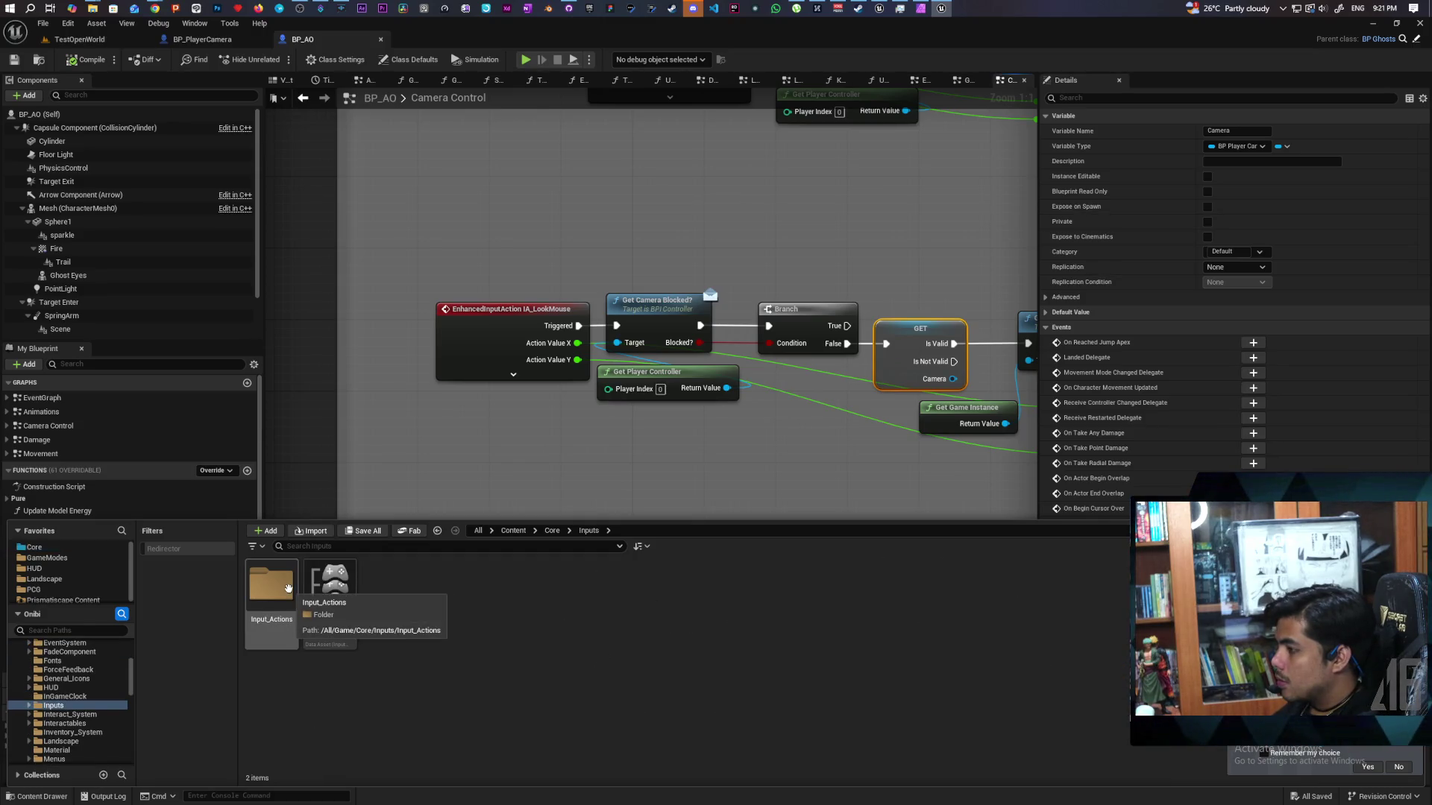
pyautogui.doubleClick(287, 588)
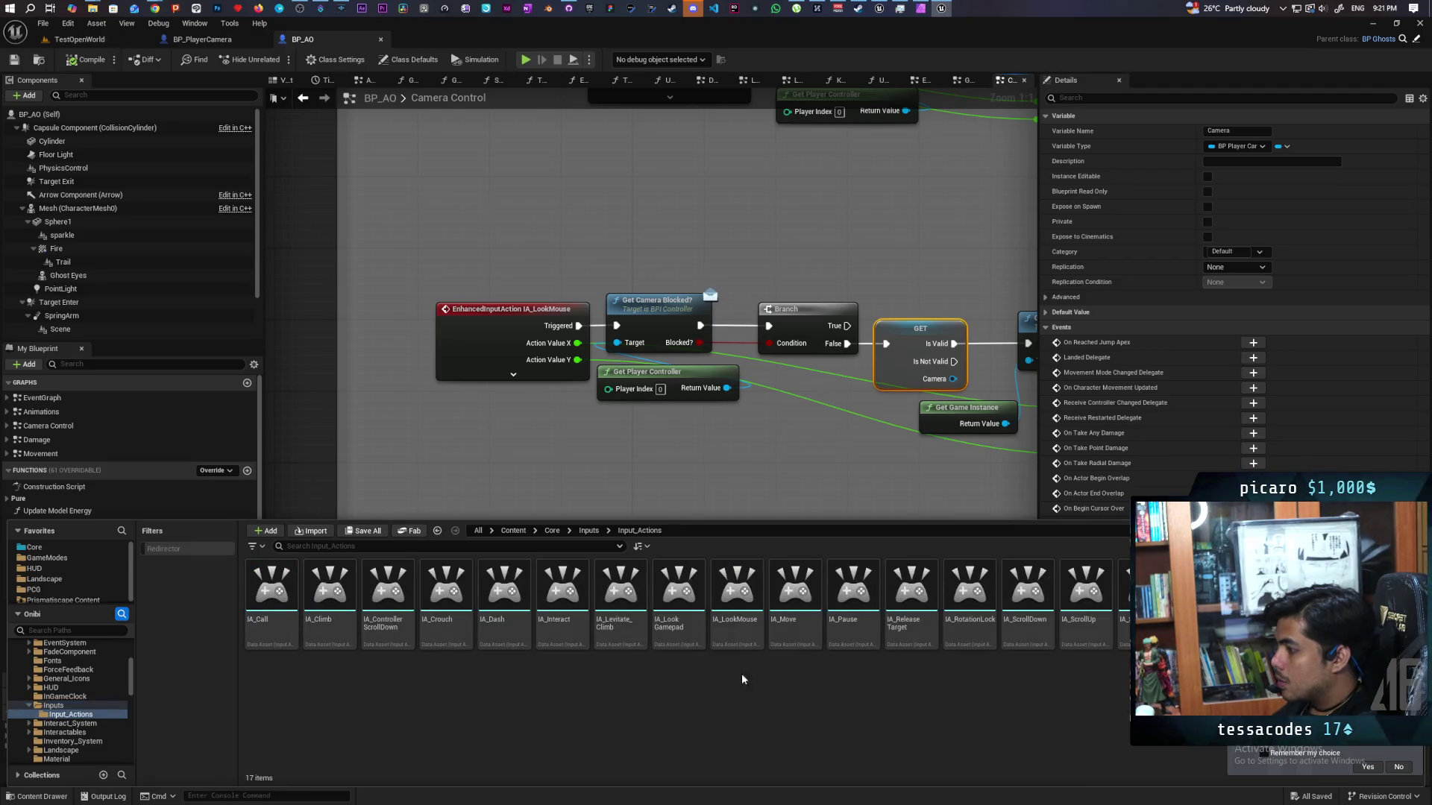
pyautogui.doubleClick(739, 589)
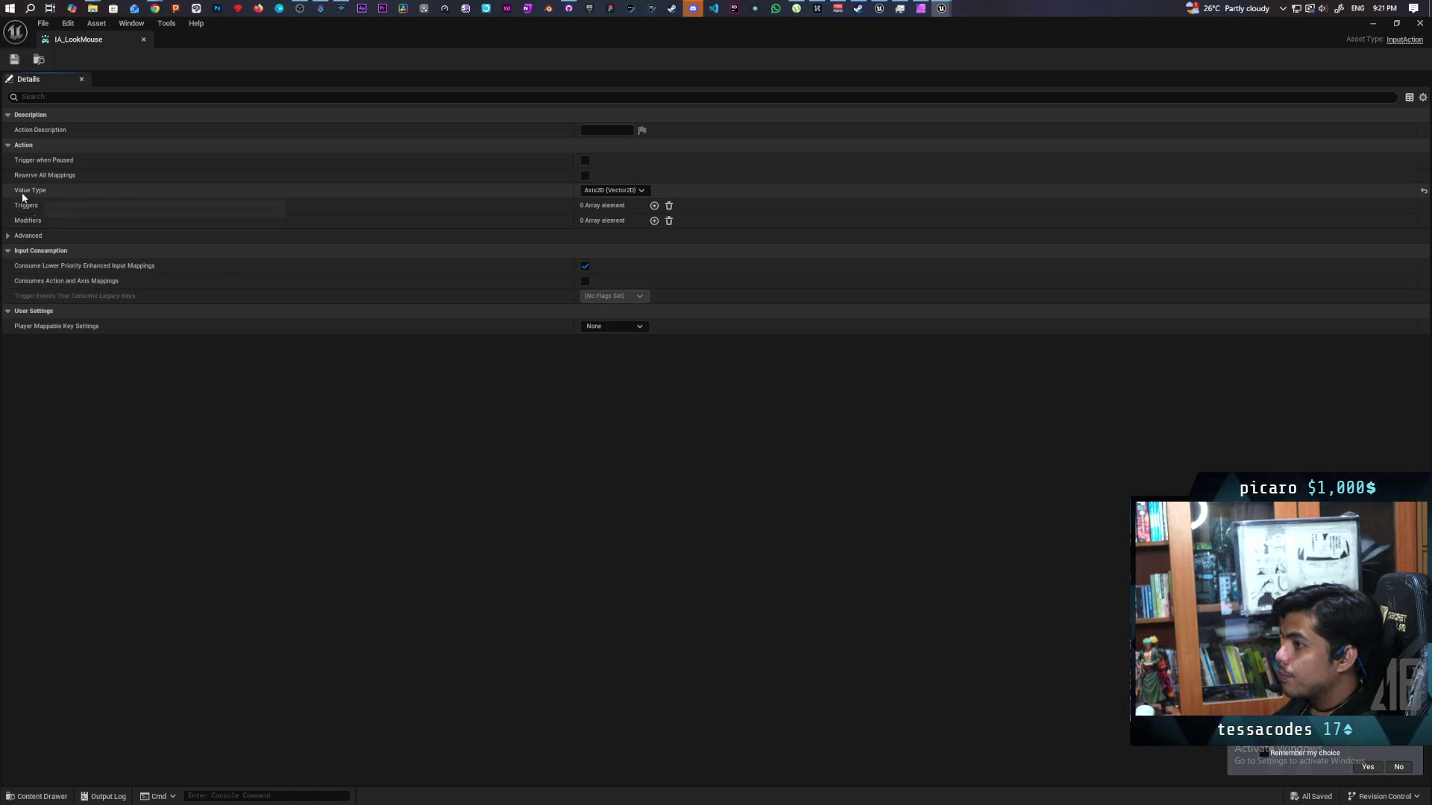
pyautogui.click(9, 236)
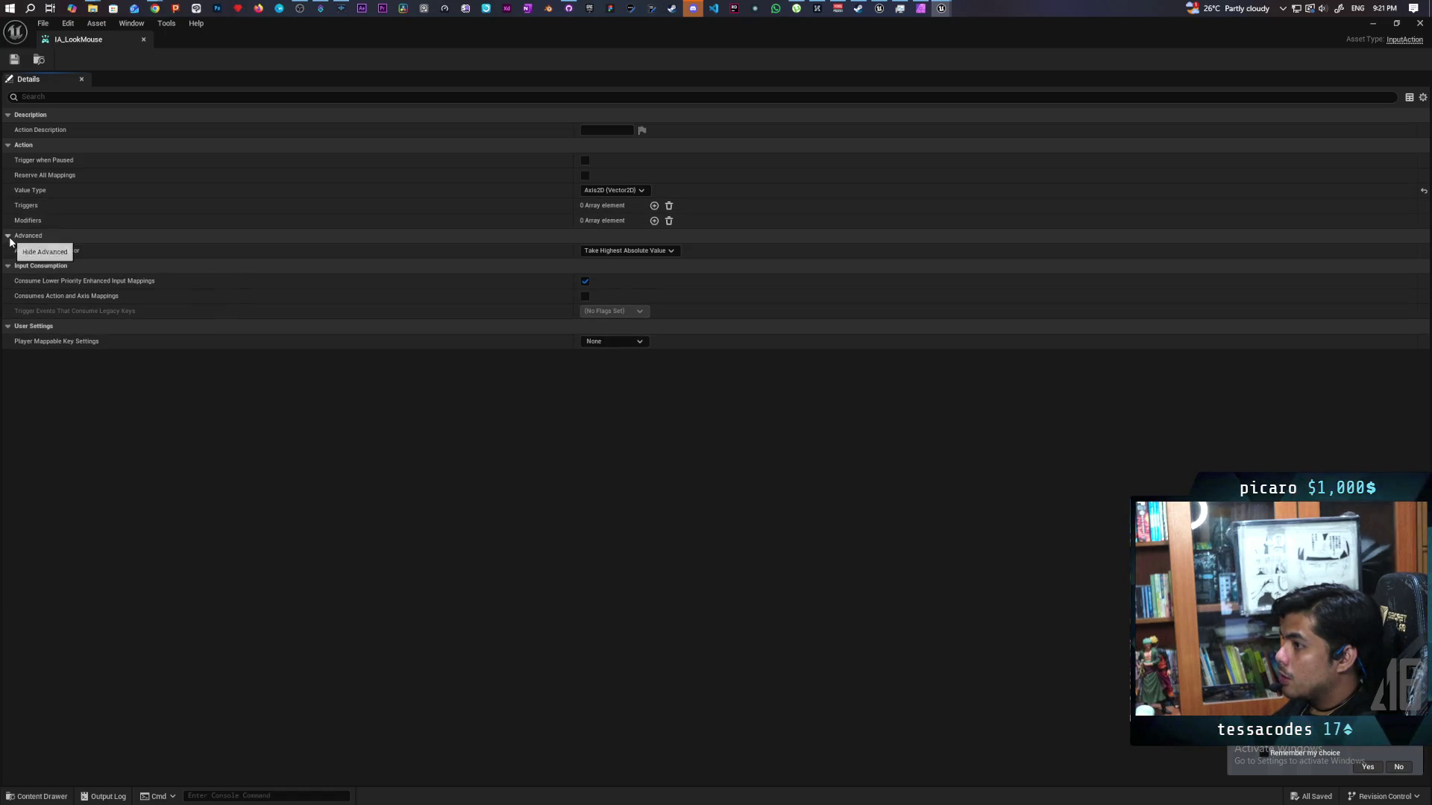
pyautogui.click(10, 239)
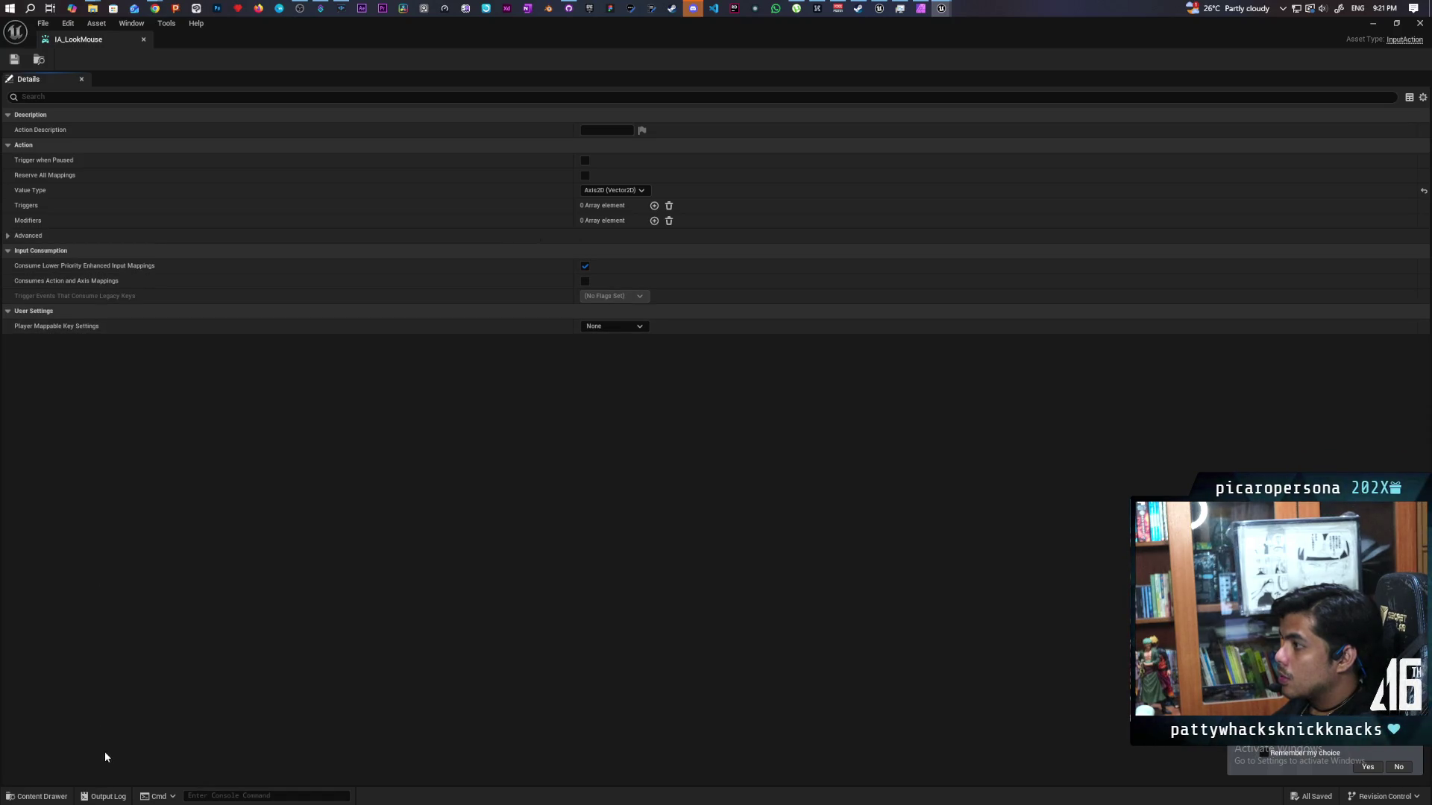
# - Open IMC_Default and inspect IA_LookMouse's Mouse XY 2D-Axis mapping settings
pyautogui.click(66, 800)
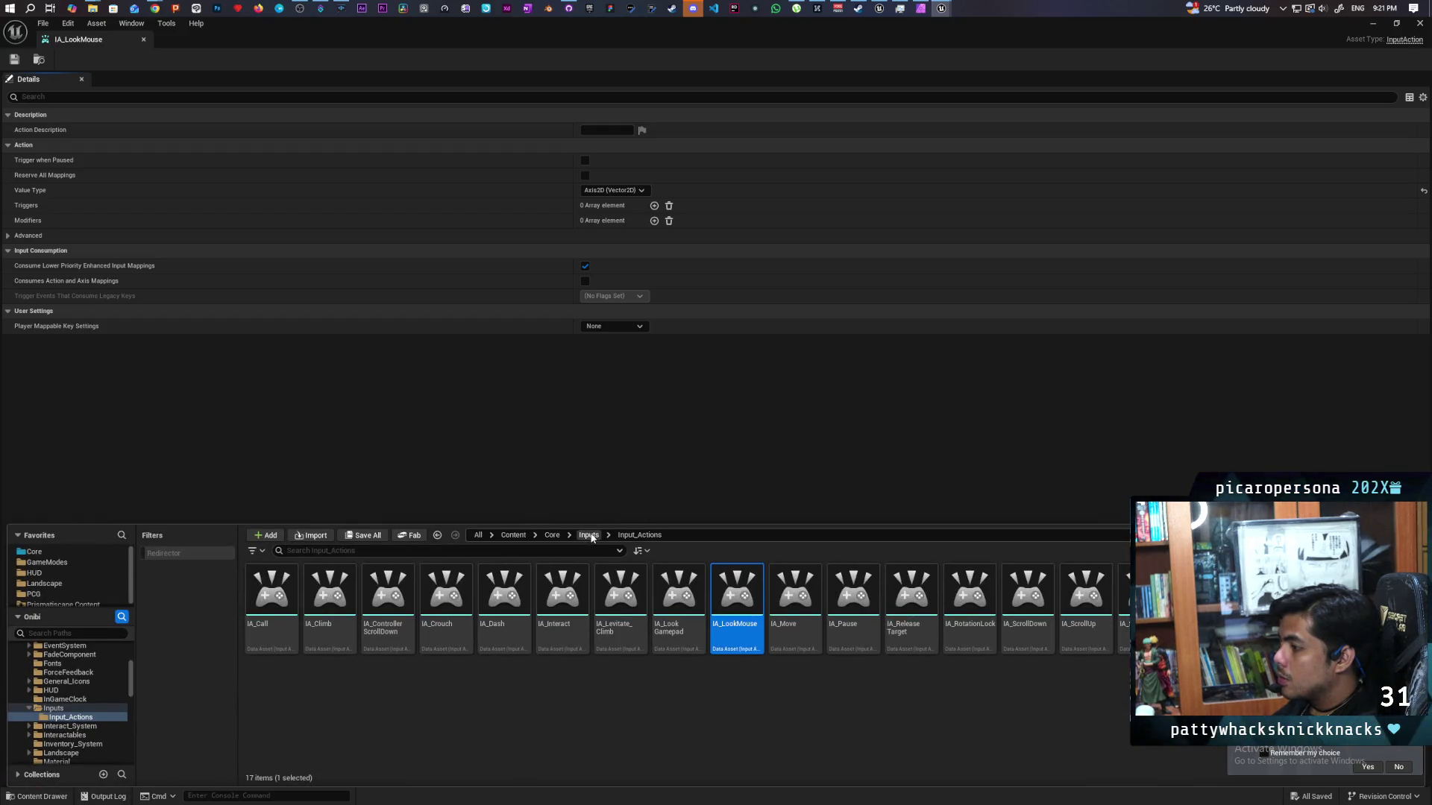
pyautogui.hotkey('alt', 'Left')
pyautogui.doubleClick(332, 590)
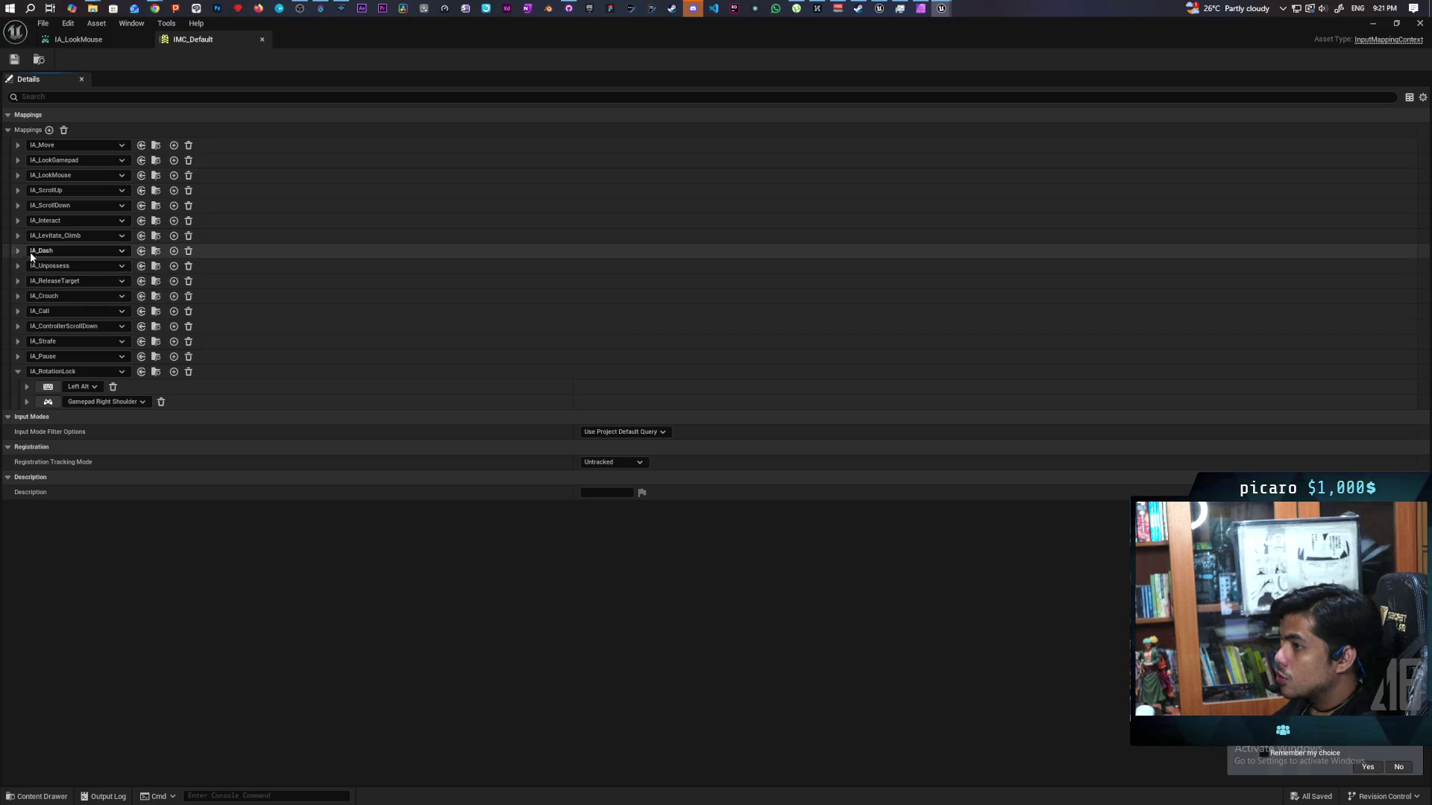
pyautogui.click(17, 176)
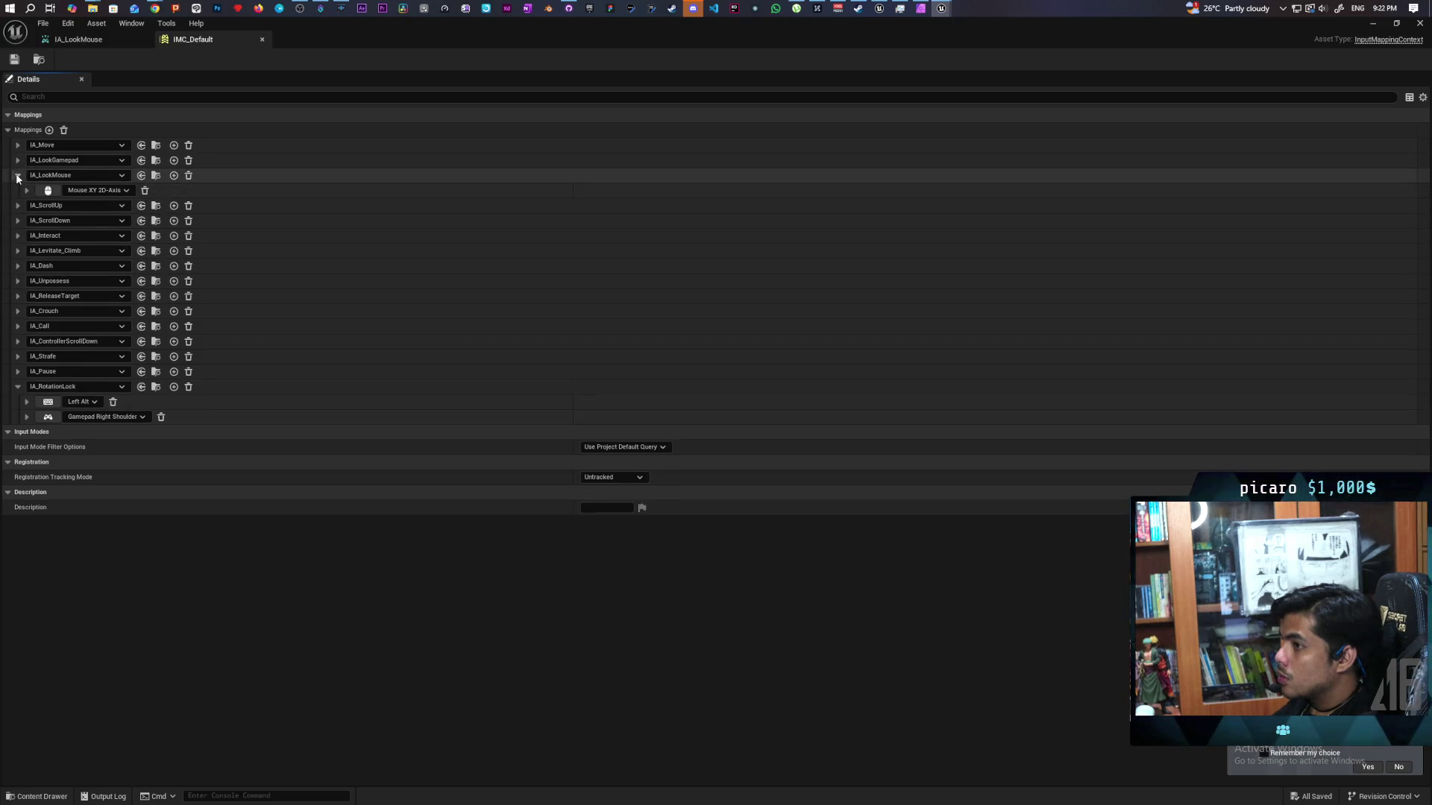
pyautogui.click(26, 191)
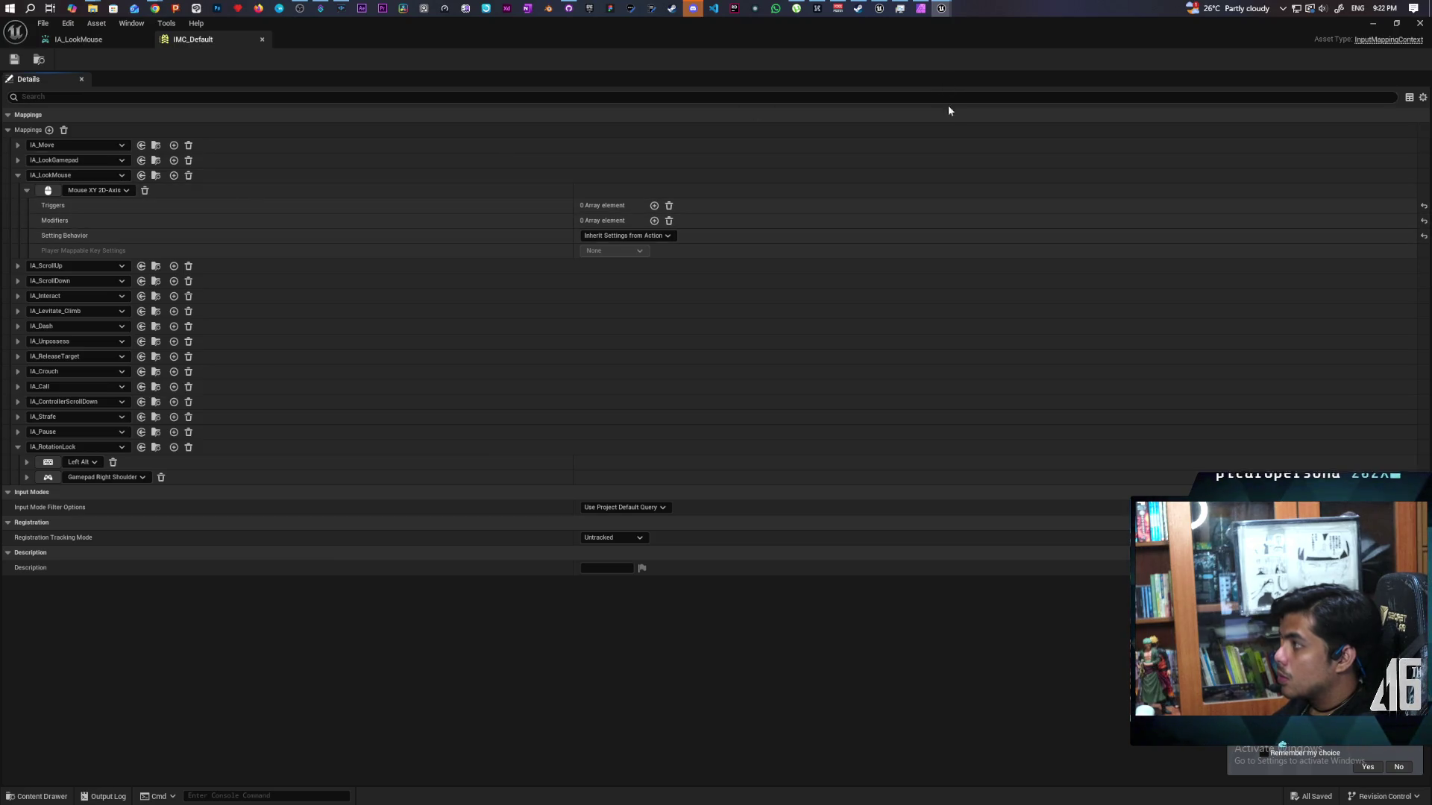
pyautogui.click(878, 8)
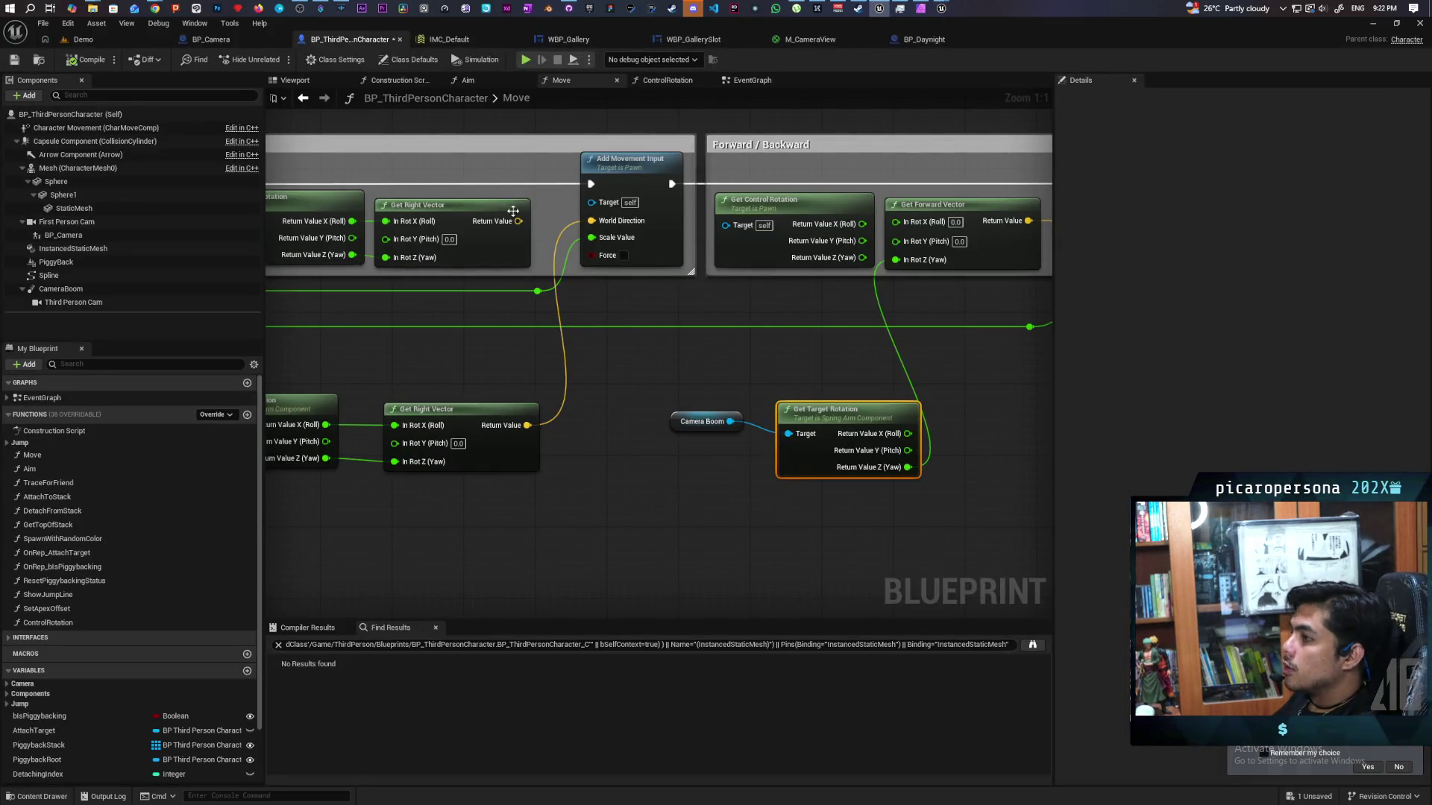
# - Run a quick Simulate session of the game and stop it
pyautogui.click(525, 59)
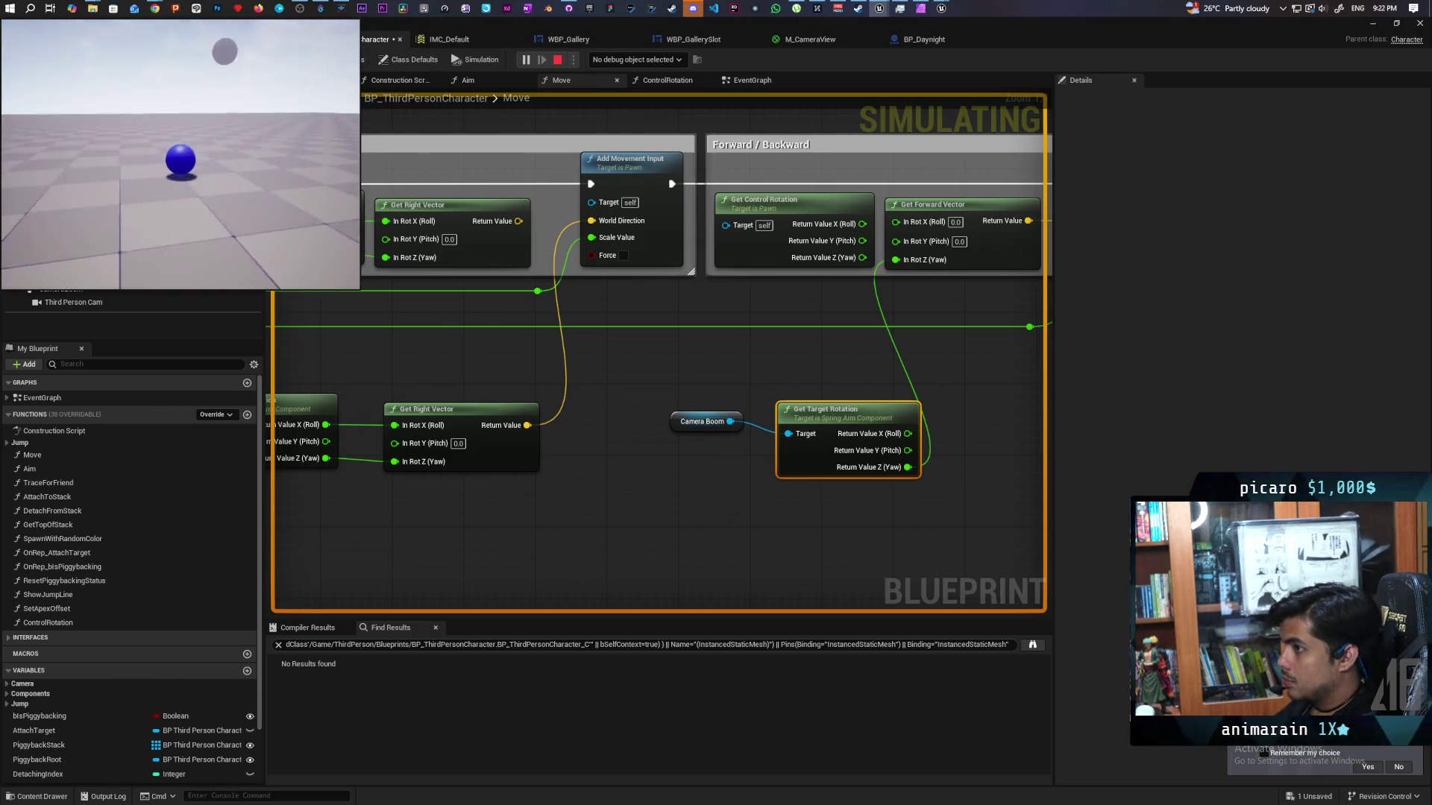
pyautogui.press('Escape')
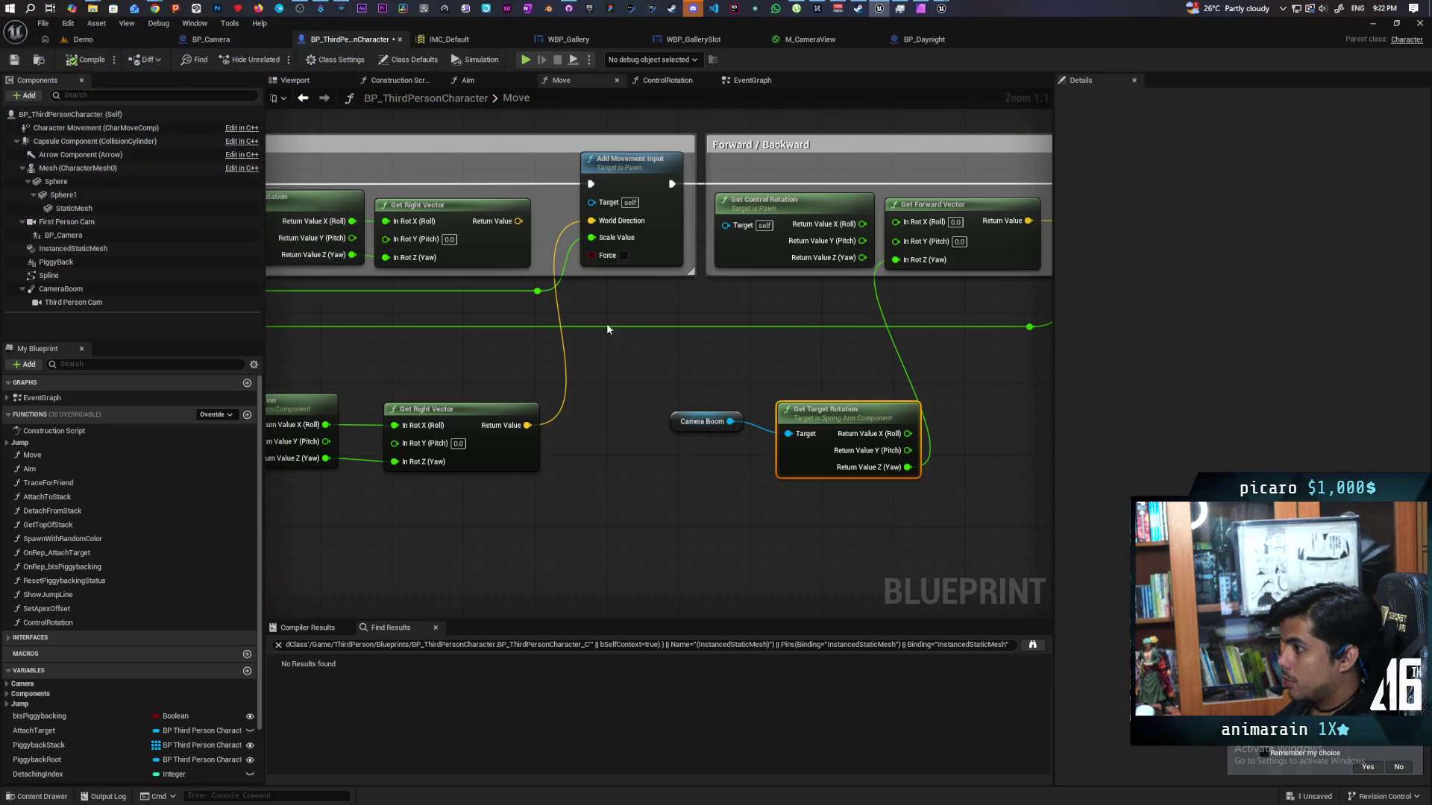
pyautogui.scroll(-4, 419, 314)
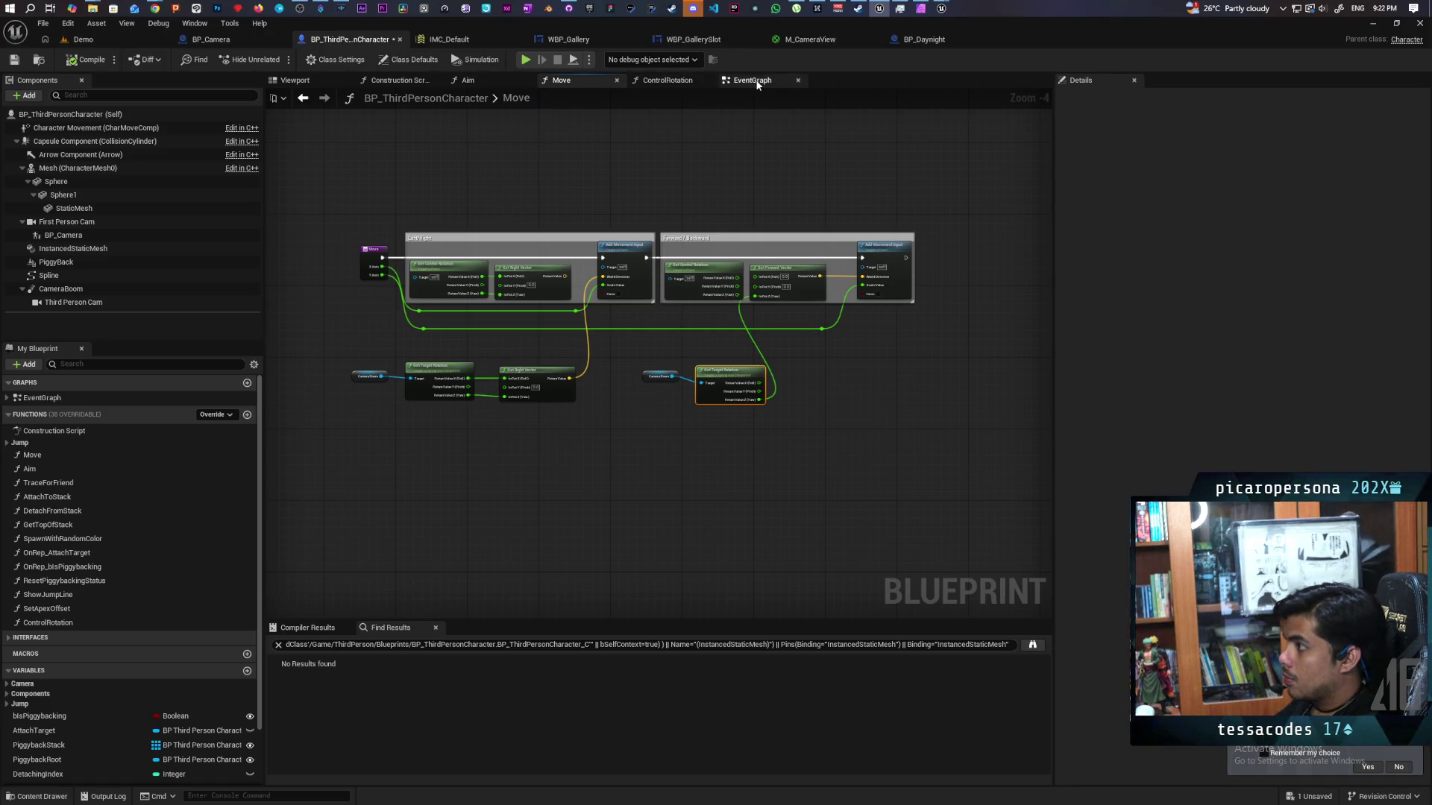
# - Open the Aim function graph from the EventGraph and centre on its Clamp Angle nodes
pyautogui.click(749, 79)
pyautogui.scroll(-3, 750, 288)
pyautogui.scroll(4, 740, 294)
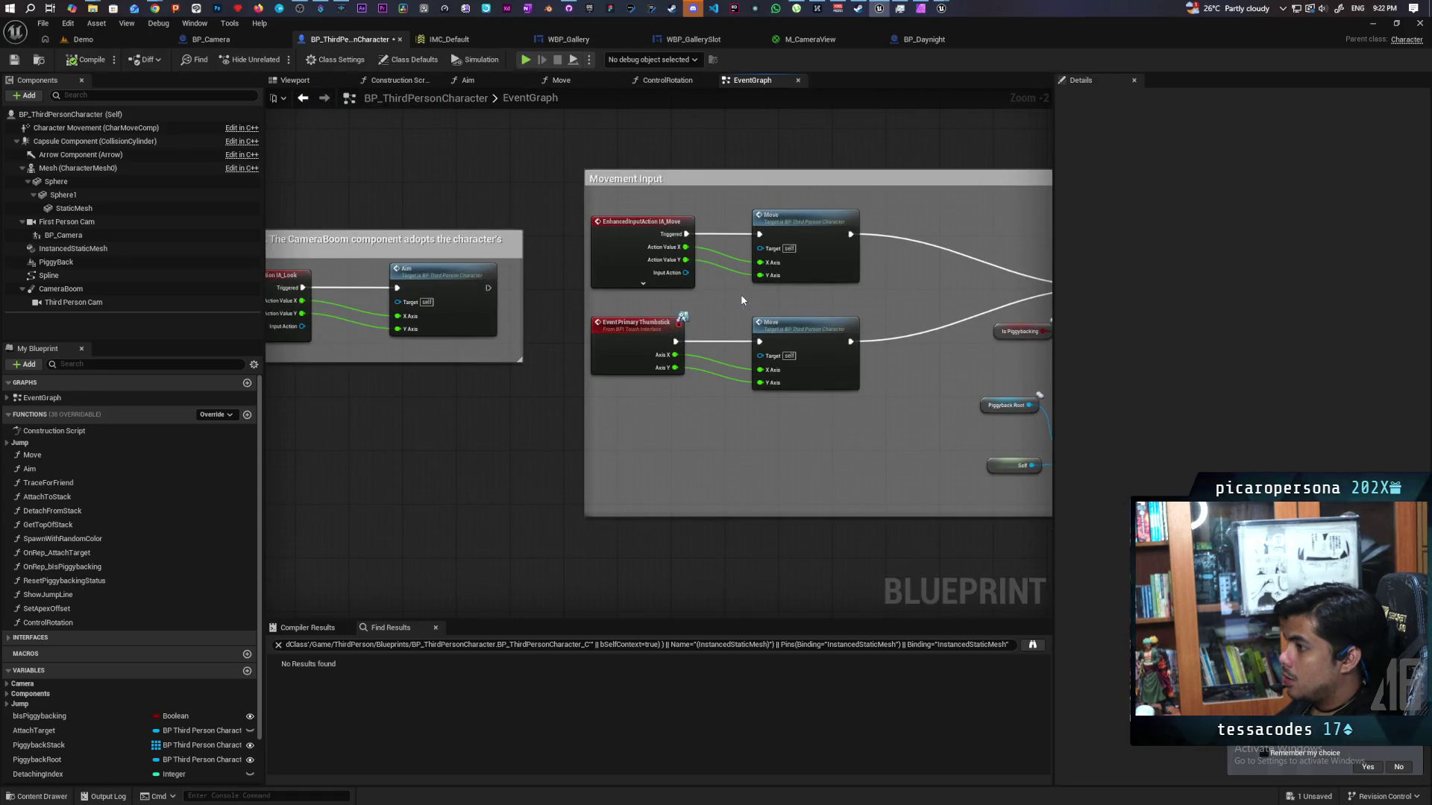
pyautogui.scroll(-1, 741, 297)
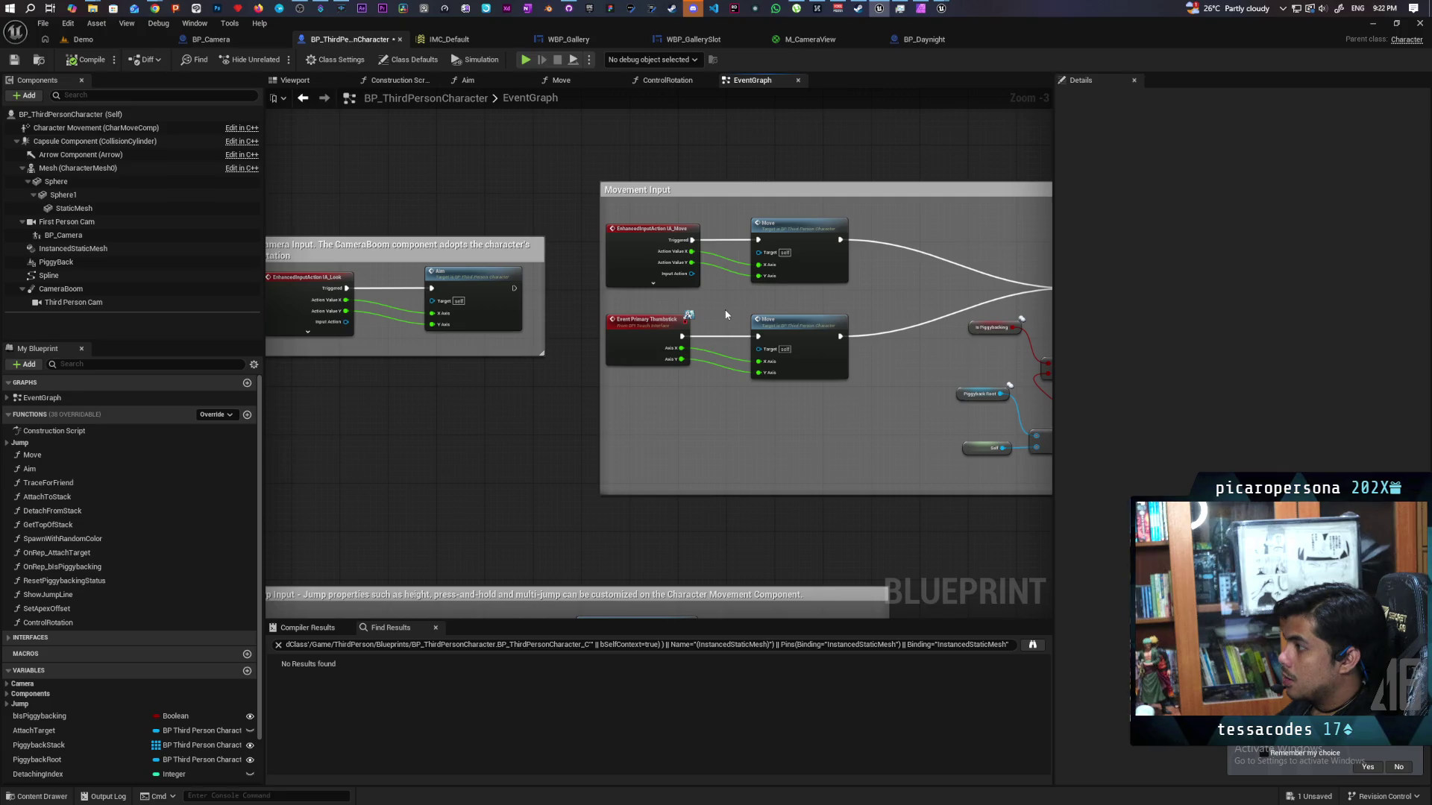
pyautogui.scroll(-2, 576, 288)
pyautogui.doubleClick(576, 287)
pyautogui.scroll(7, 570, 372)
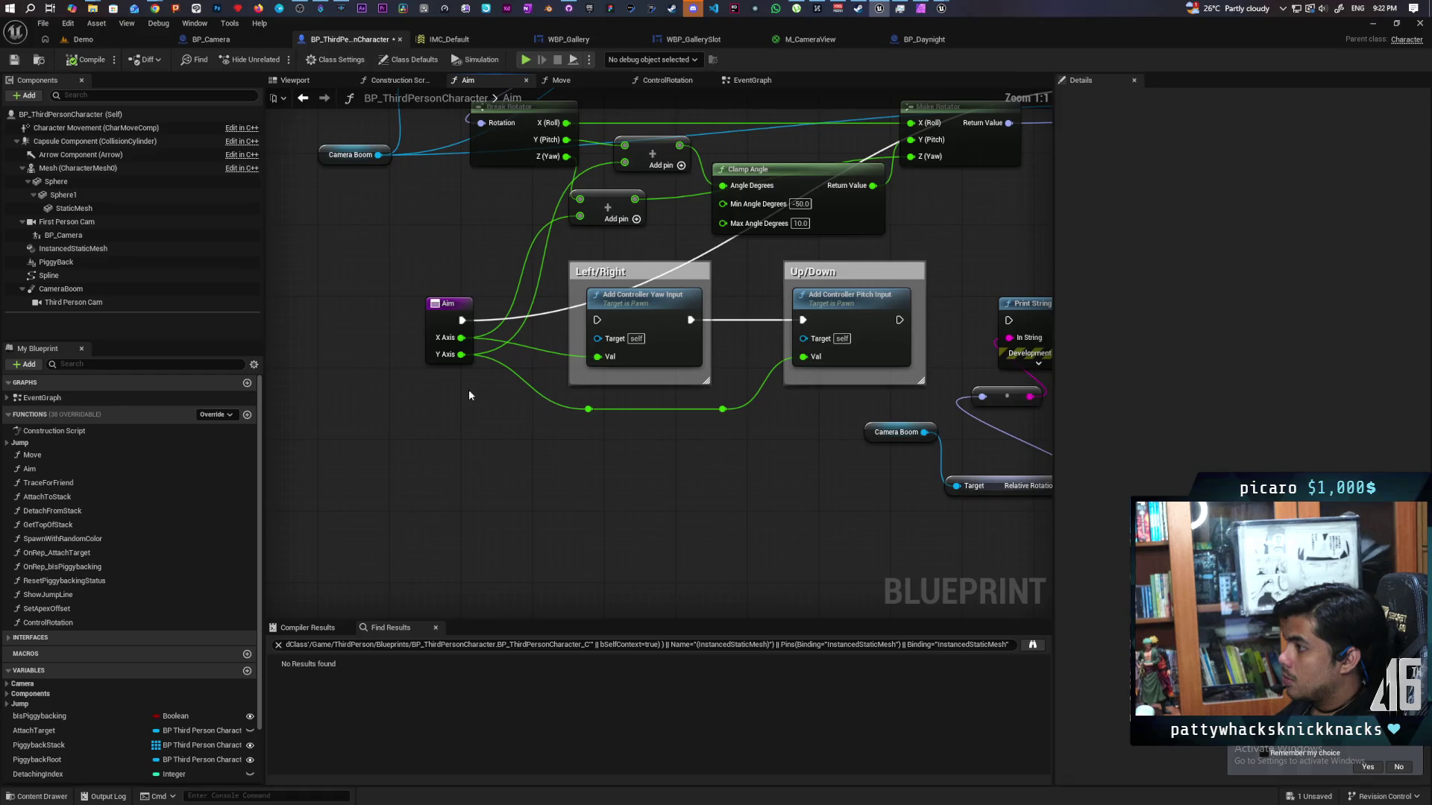
pyautogui.moveTo(469, 395); pyautogui.dragTo(460, 467)
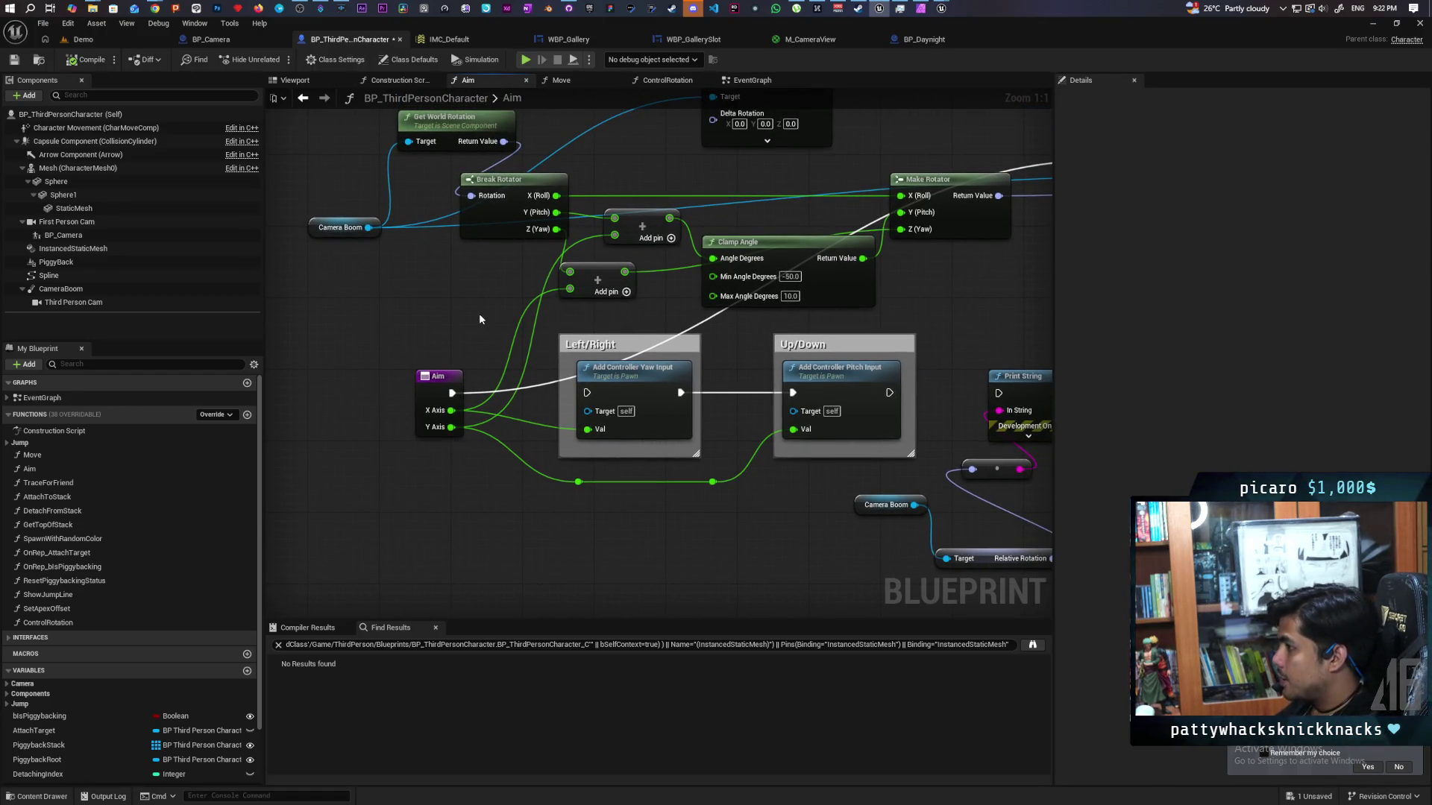
pyautogui.moveTo(485, 301); pyautogui.dragTo(455, 316)
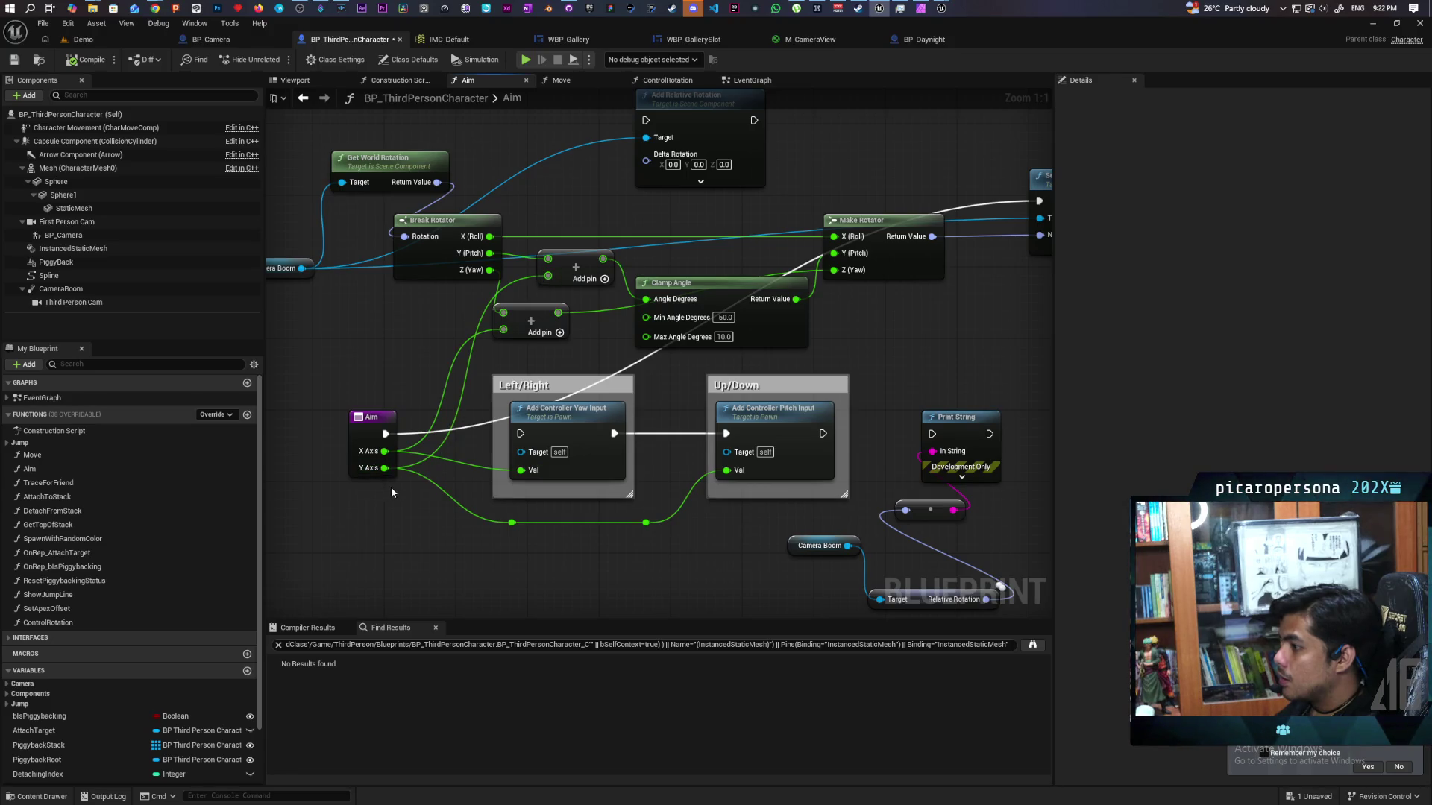
# - Try a Negate Float node on the Y Axis output, then delete it
pyautogui.moveTo(383, 468); pyautogui.dragTo(402, 531)
pyautogui.write('negat')
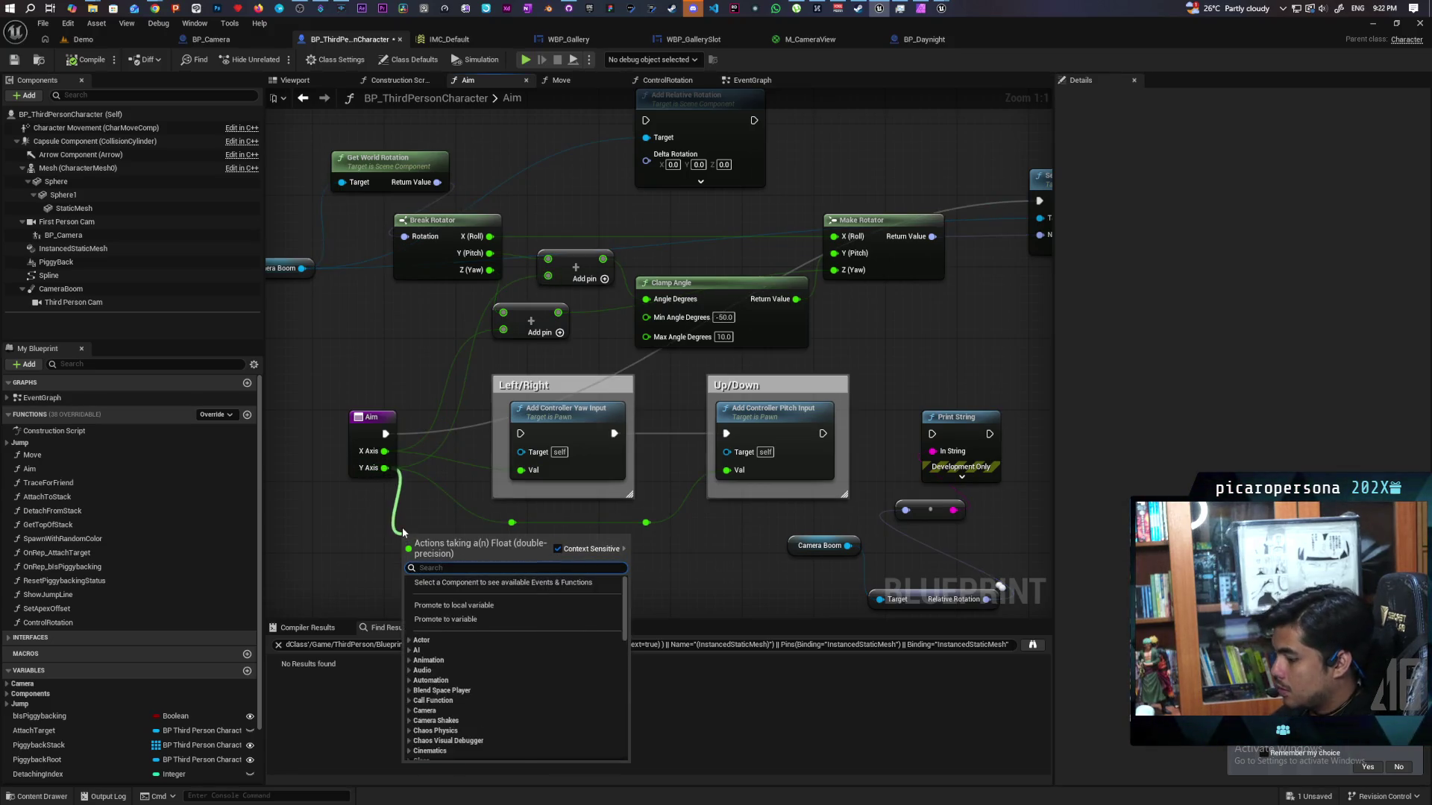
pyautogui.press('Return')
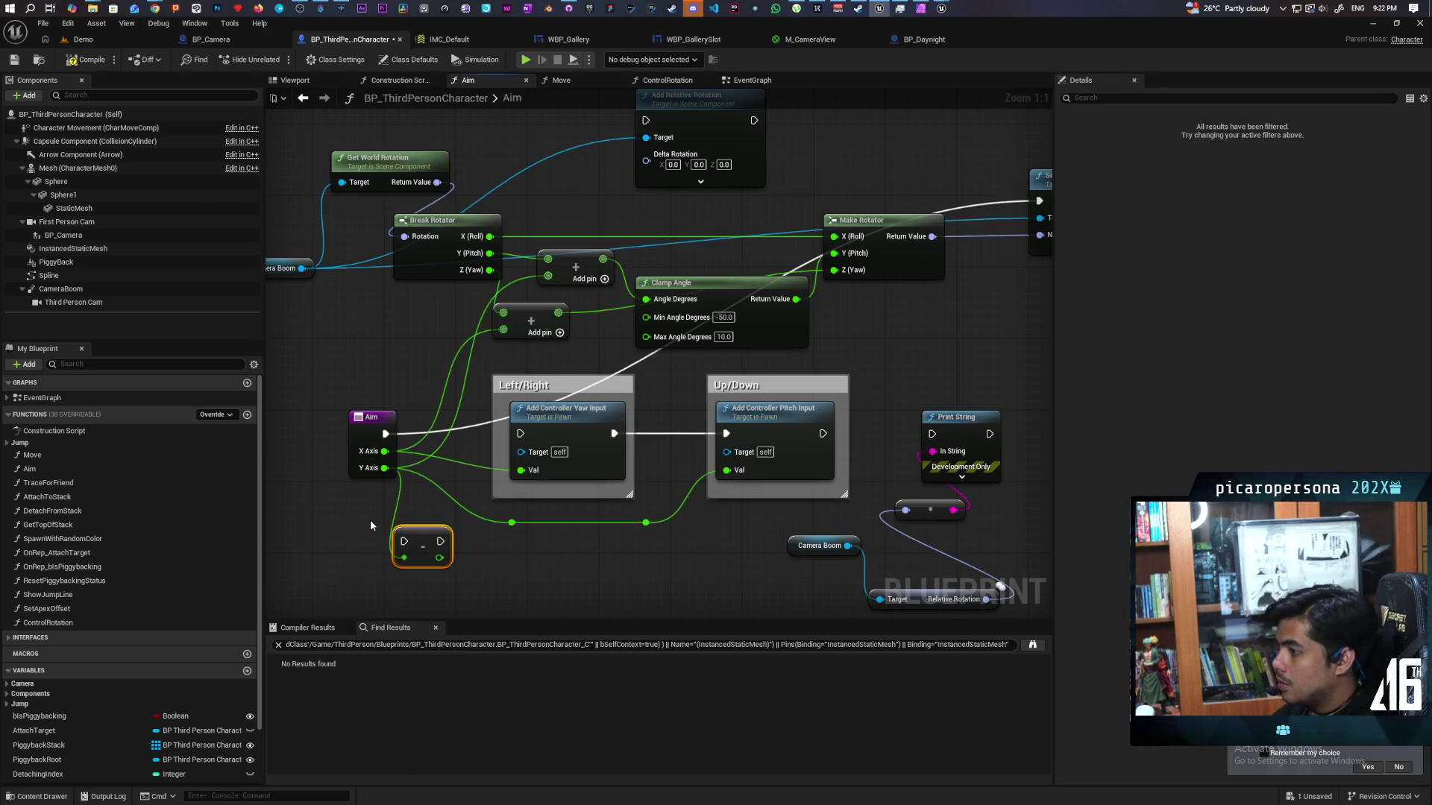
pyautogui.press('Delete')
# - Multiply Y Axis by -1.0 and feed the result into the Add node's top input
pyautogui.moveTo(384, 469)
pyautogui.mouseDown()
pyautogui.moveTo(414, 501)
pyautogui.moveTo(401, 522)
pyautogui.mouseUp()
pyautogui.write('multiply')
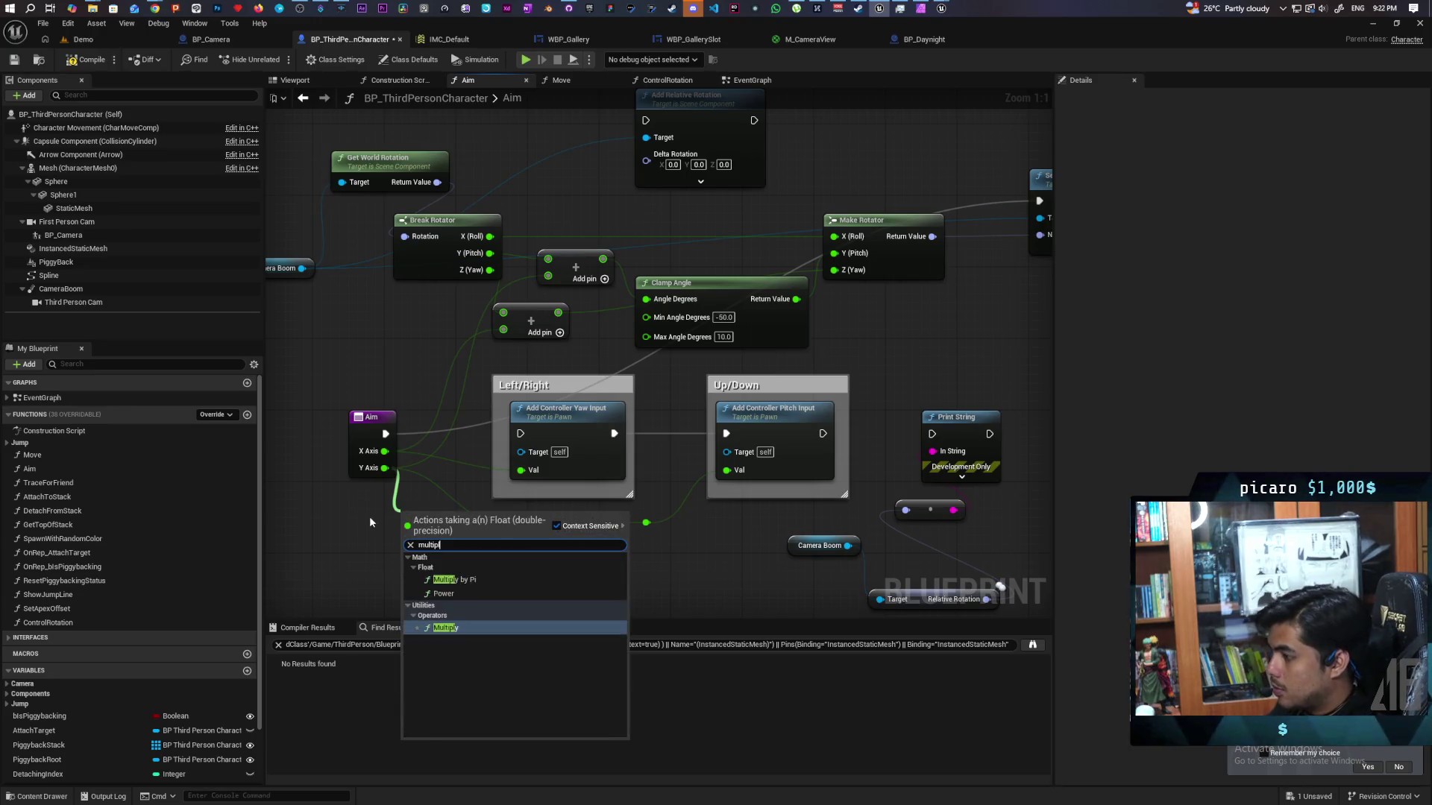
pyautogui.press('Return')
pyautogui.click(421, 536)
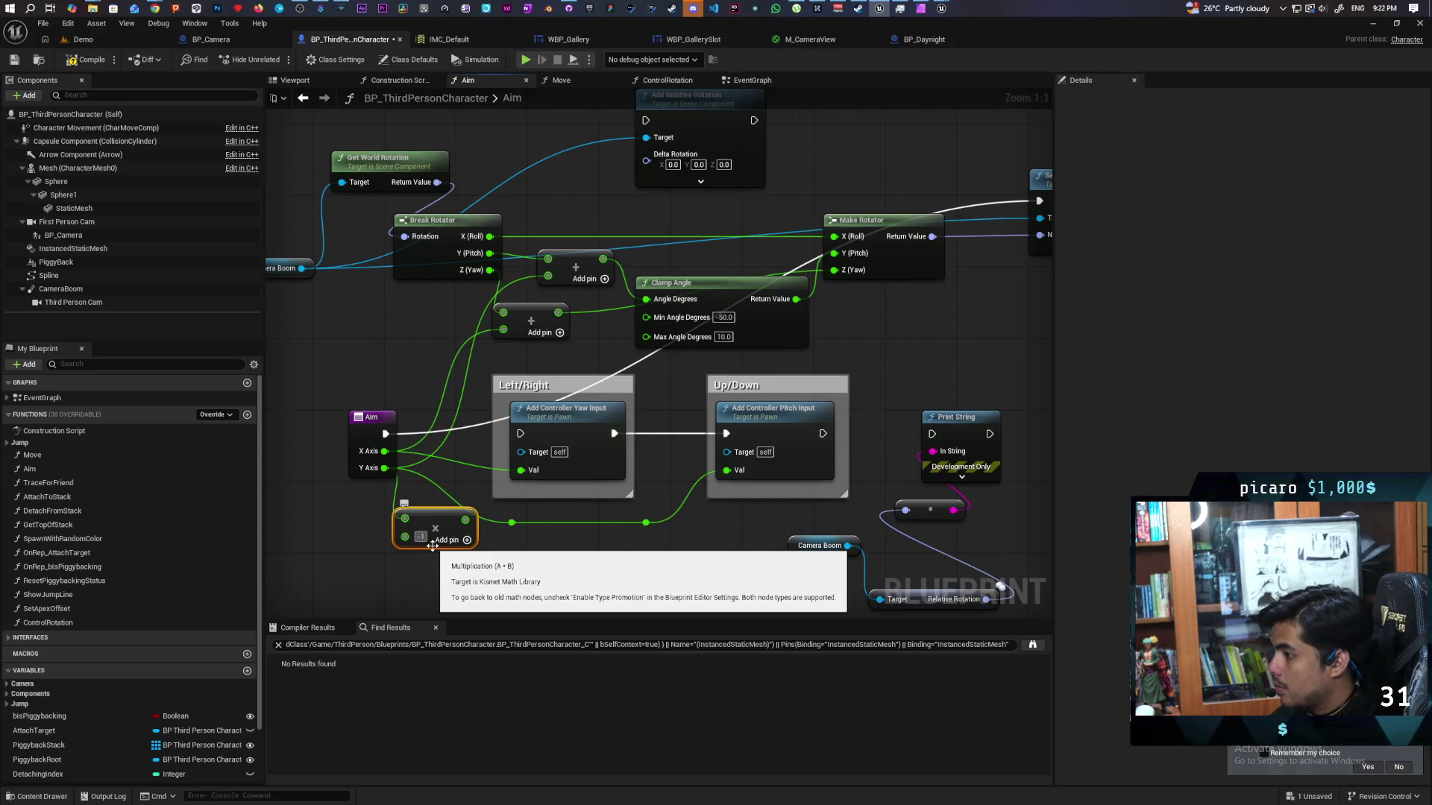
pyautogui.click(529, 565)
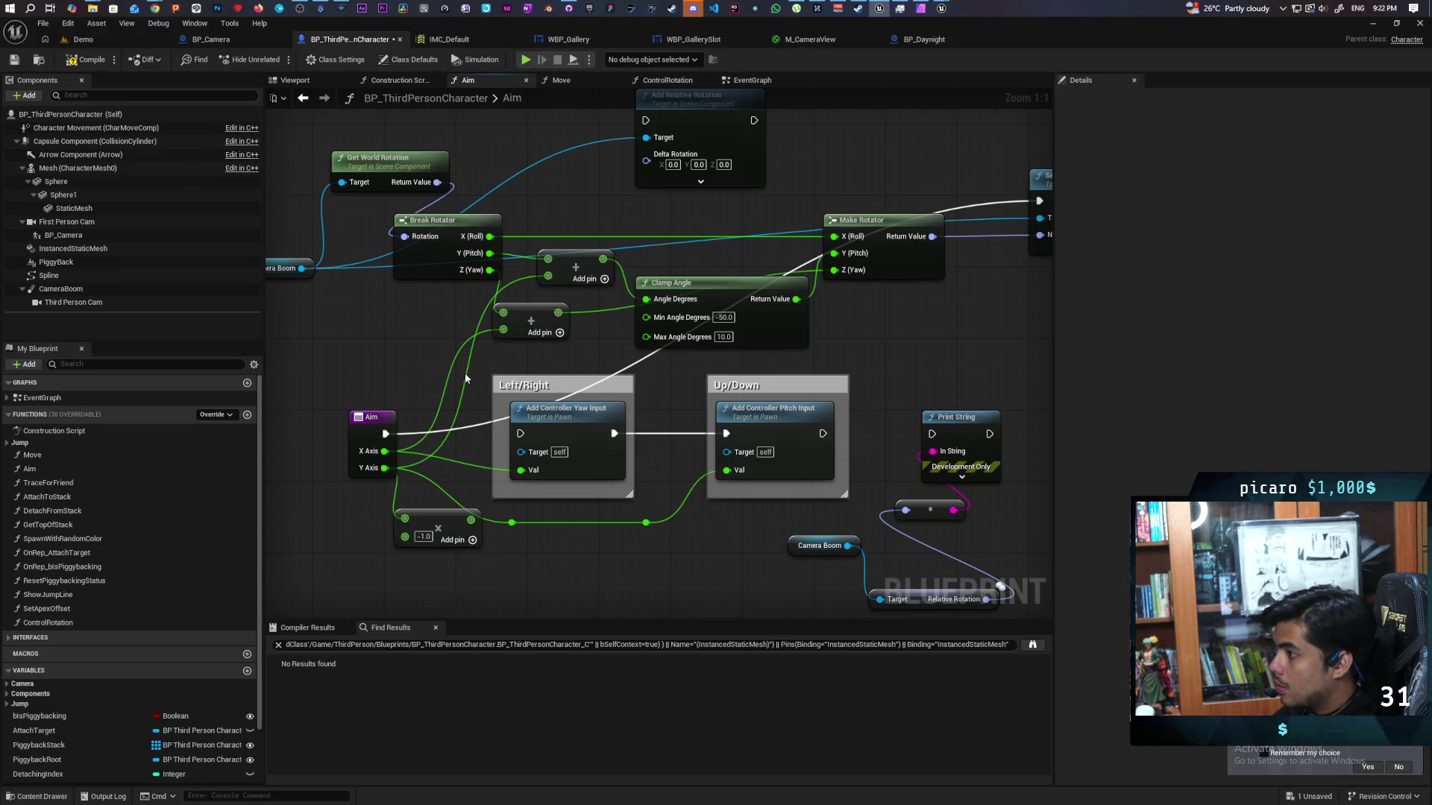
pyautogui.moveTo(468, 520); pyautogui.dragTo(503, 312)
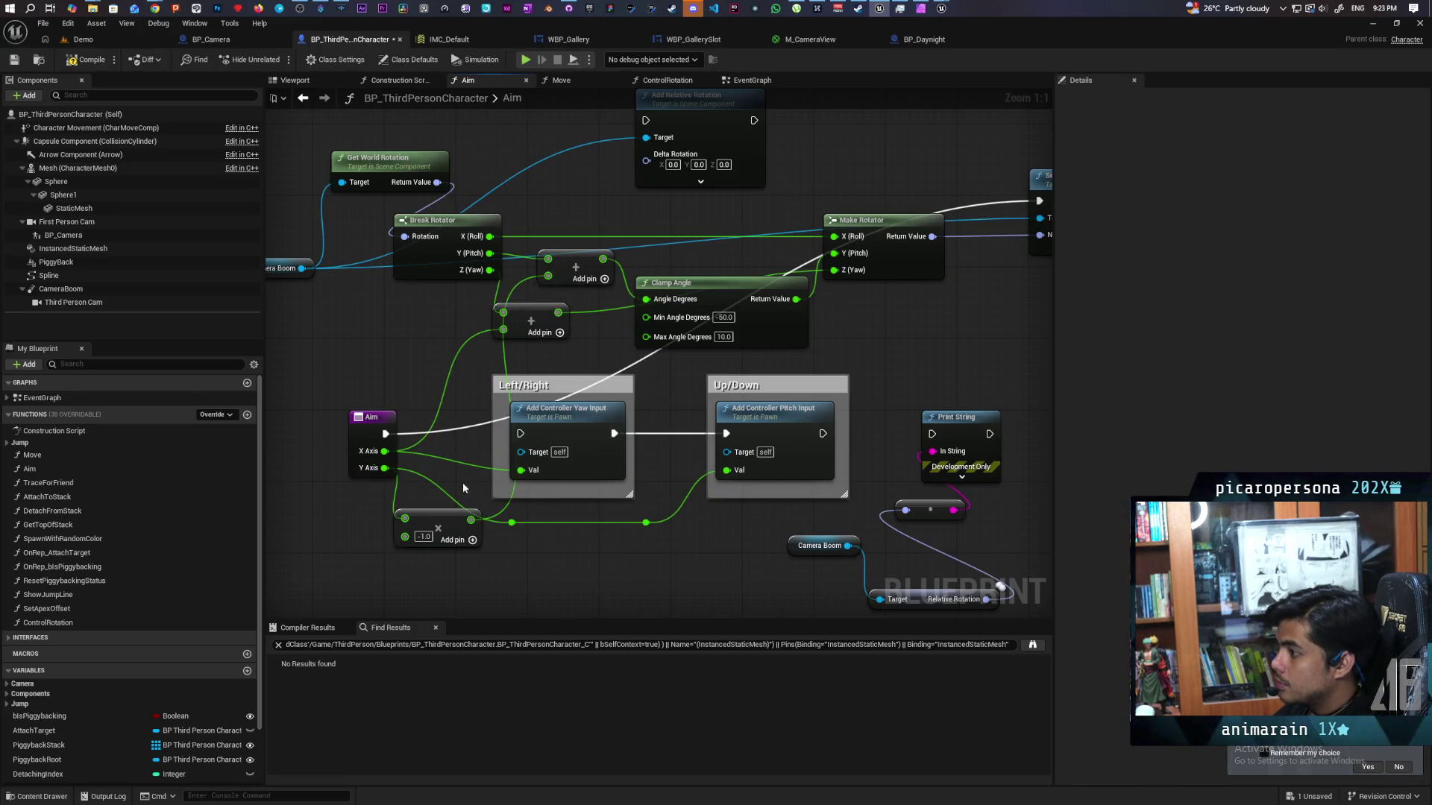
pyautogui.moveTo(450, 529); pyautogui.dragTo(420, 321)
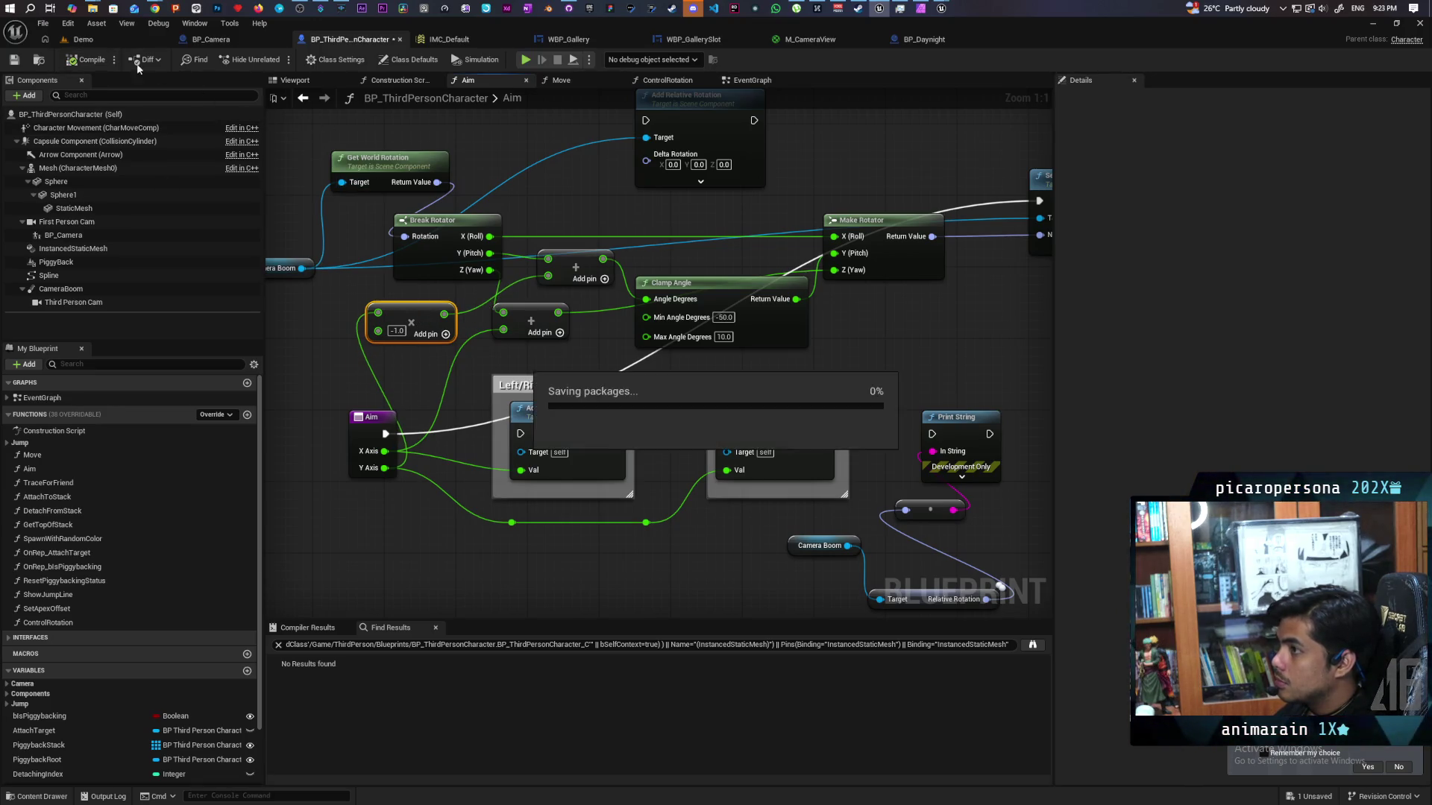
# - Play-test the Demo level in Play-In-Editor to check the inverted camera pitch
pyautogui.click(83, 39)
pyautogui.click(276, 59)
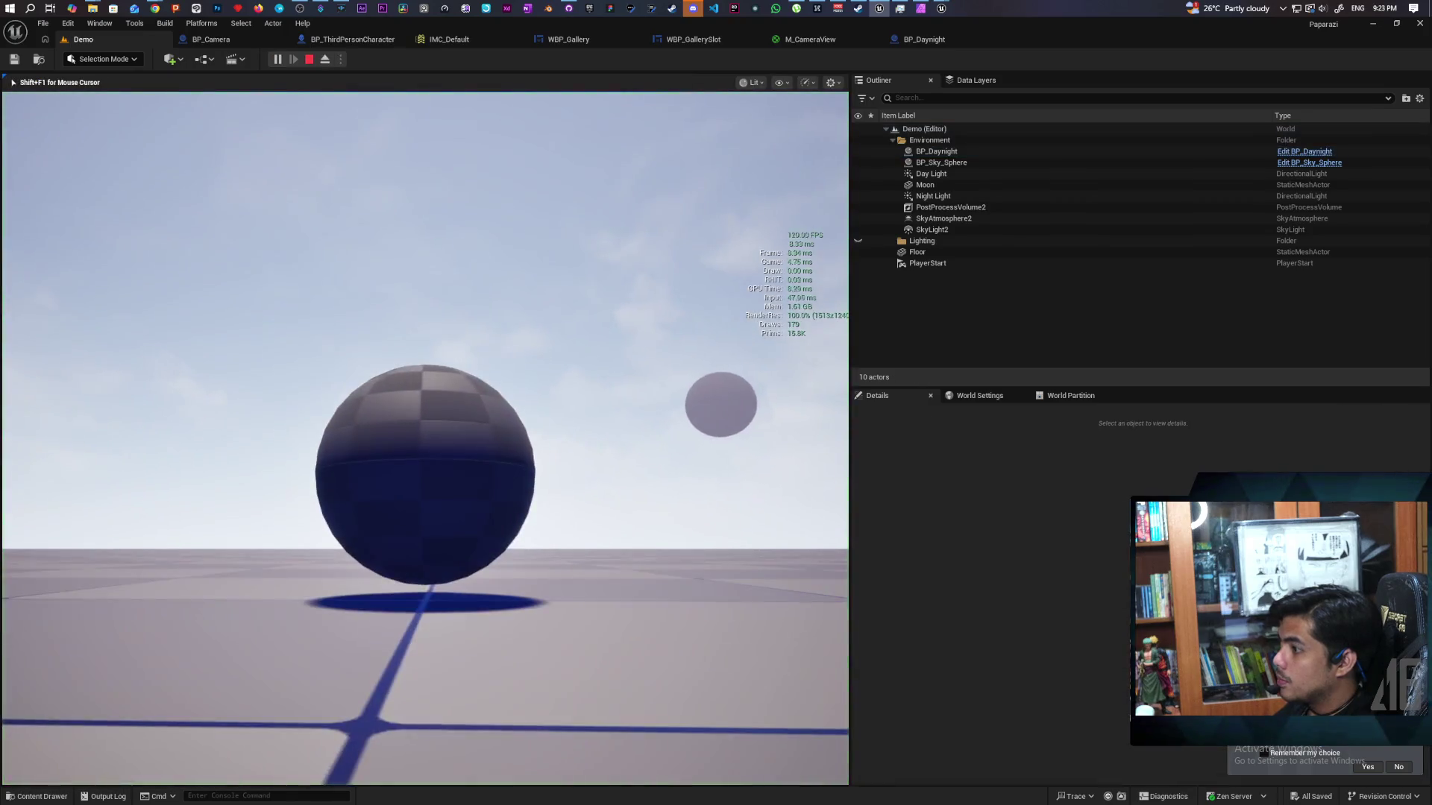